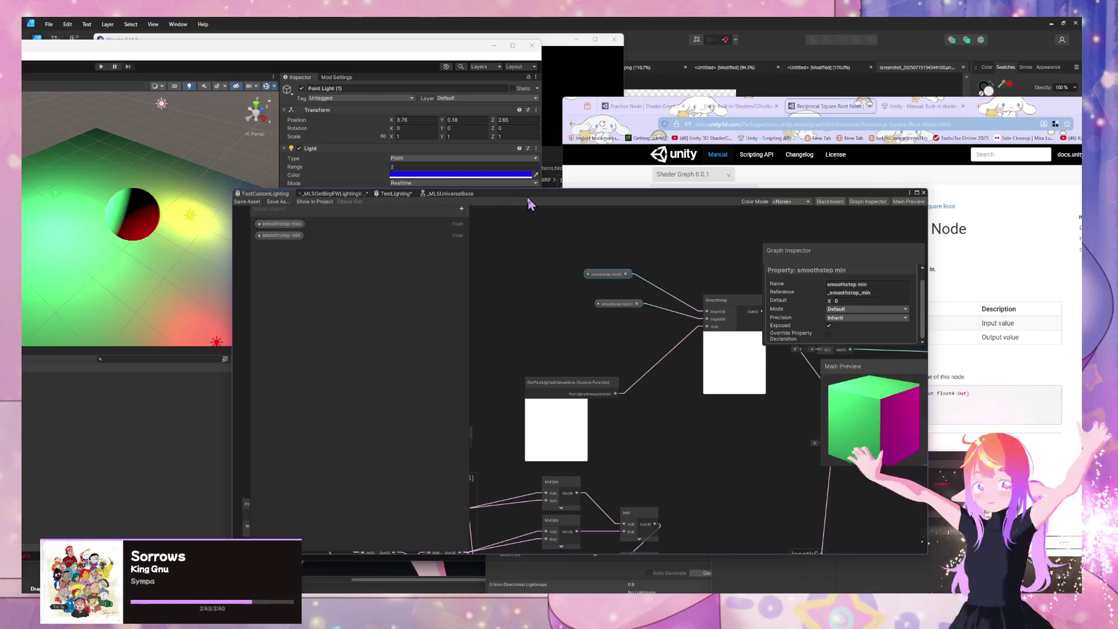
Select the sphere, expand its Test Custom Lighting material, and scrub smoothstep max to 1.
{"action": "left_click_drag", "start_coordinate": [582, 193], "coordinate": [814, 286]}
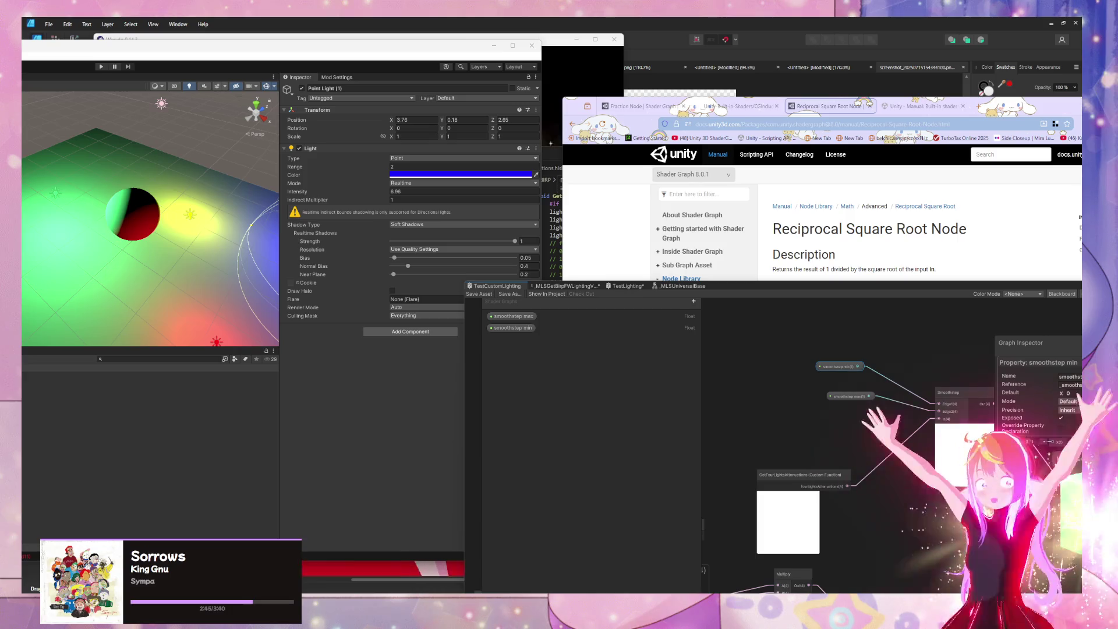
{"action": "left_click", "coordinate": [149, 226]}
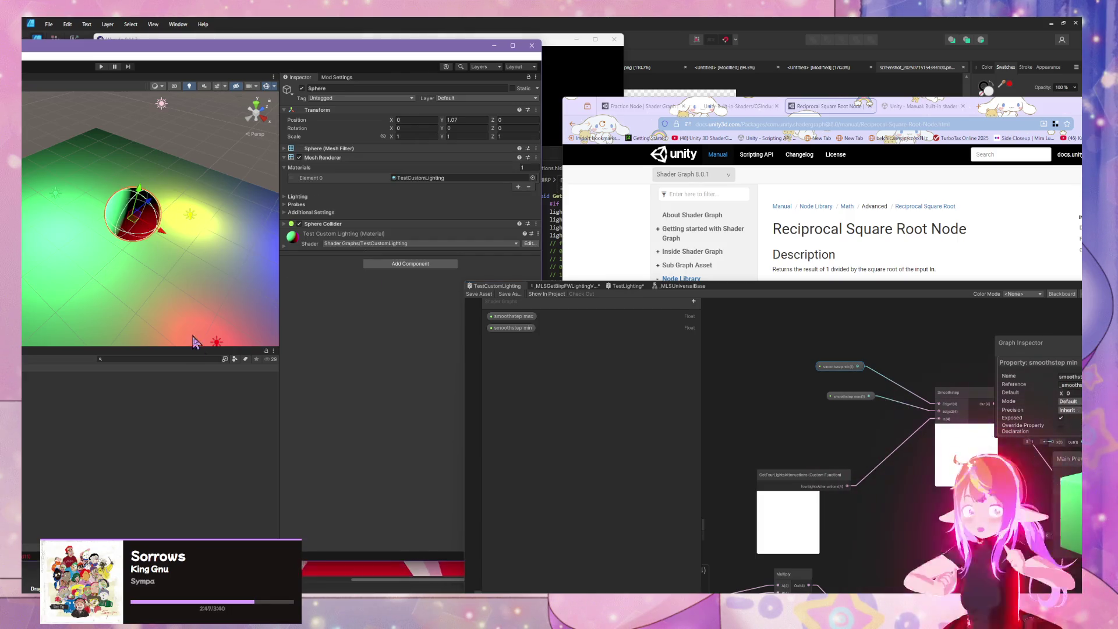
{"action": "left_click", "coordinate": [282, 247]}
{"action": "left_click_drag", "start_coordinate": [385, 278], "coordinate": [389, 272]}
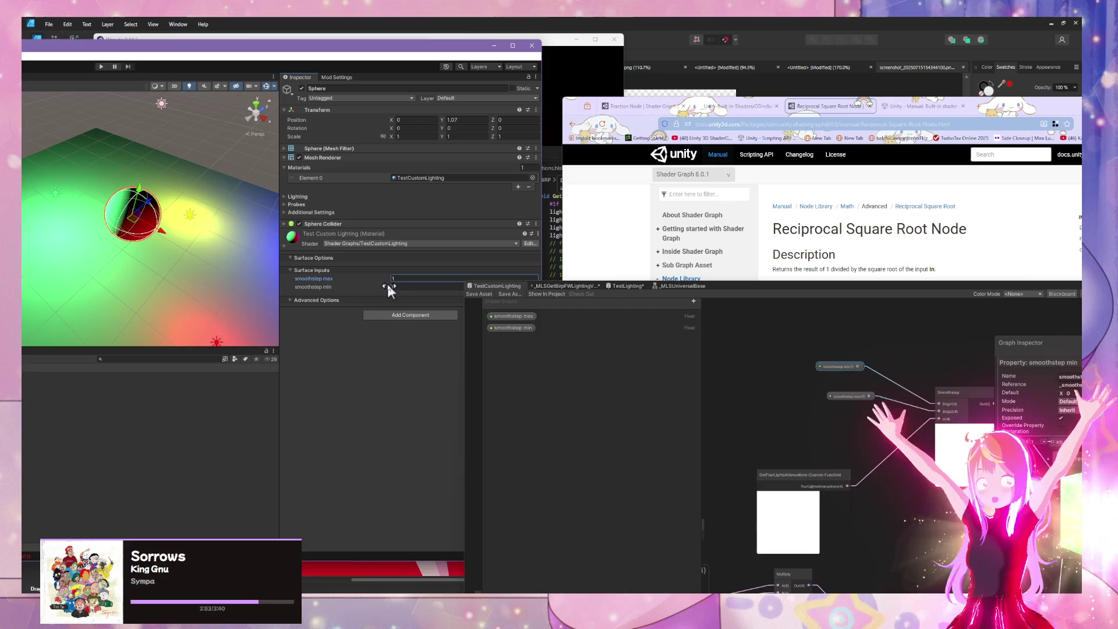
Retype the sphere material's smoothstep min value, working toward -0.13.
{"action": "left_click", "coordinate": [397, 286]}
{"action": "type", "text": "0.14"}
{"action": "key", "text": "BackSpace"}
{"action": "type", "text": "9"}
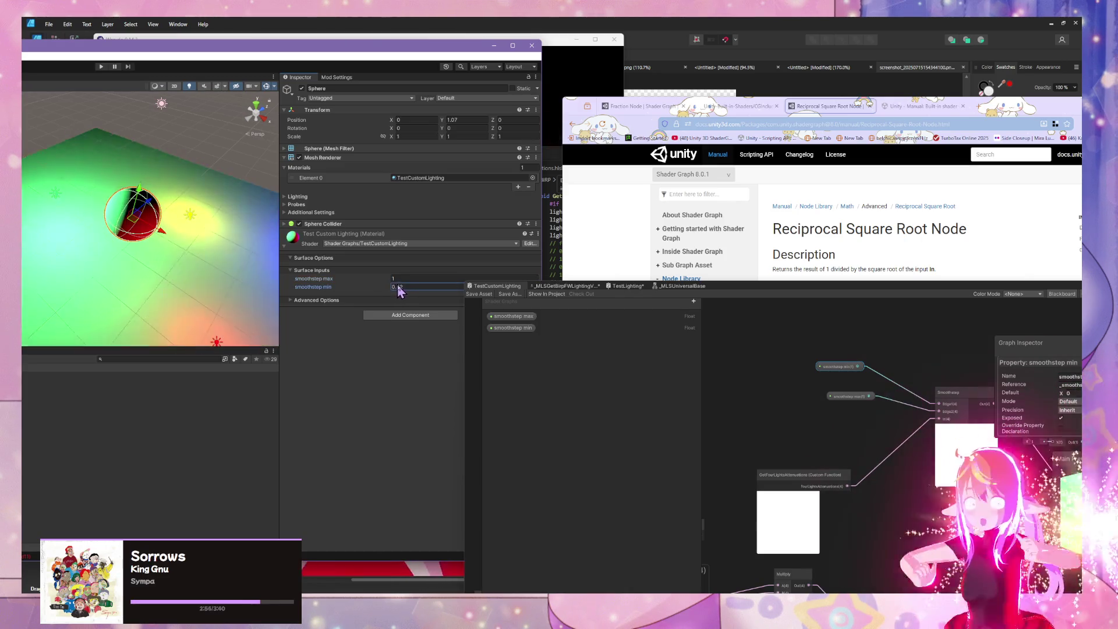
{"action": "key", "text": "BackSpace"}
{"action": "type", "text": "47"}
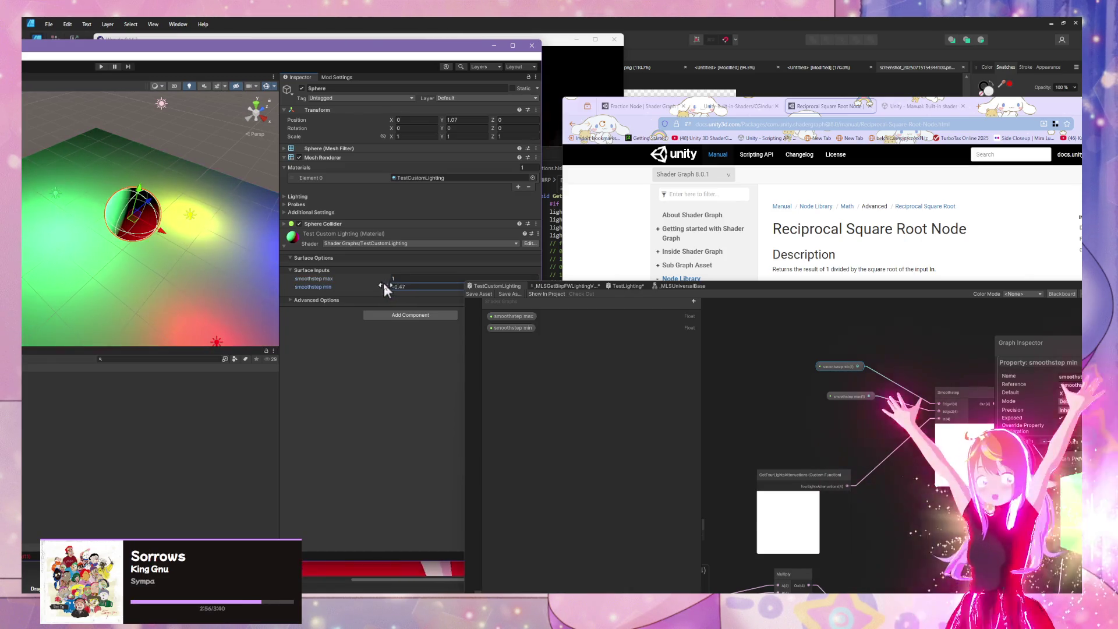
{"action": "type", "text": "8"}
{"action": "key", "text": "BackSpace"}
Finish smoothstep min at -0.13, float the Shader Graph window, and reorder min above max.
{"action": "type", "text": "3"}
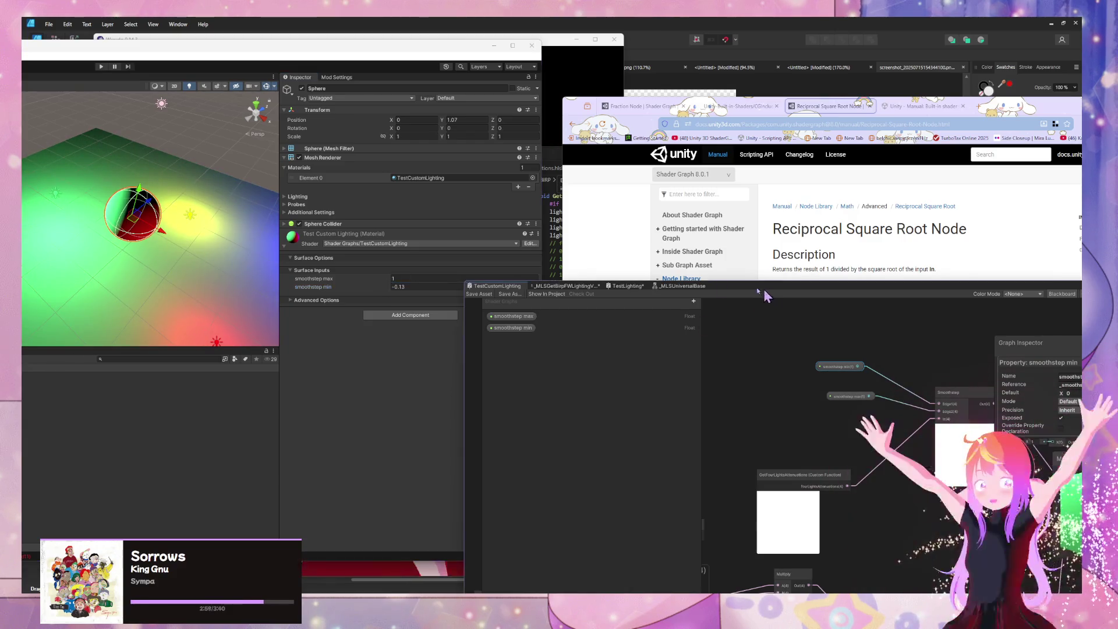
{"action": "mouse_move", "coordinate": [757, 288]}
{"action": "left_mouse_down"}
{"action": "mouse_move", "coordinate": [590, 288]}
{"action": "mouse_move", "coordinate": [492, 262]}
{"action": "left_mouse_up"}
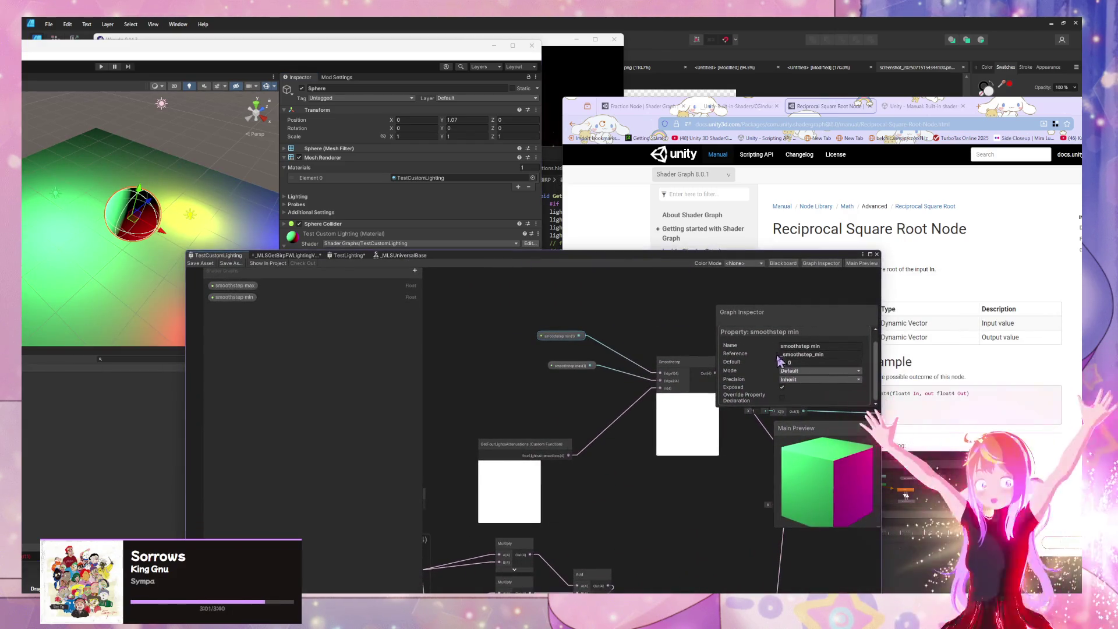
{"action": "mouse_move", "coordinate": [780, 336]}
{"action": "left_mouse_down"}
{"action": "mouse_move", "coordinate": [726, 355]}
{"action": "mouse_move", "coordinate": [695, 490]}
{"action": "left_mouse_up"}
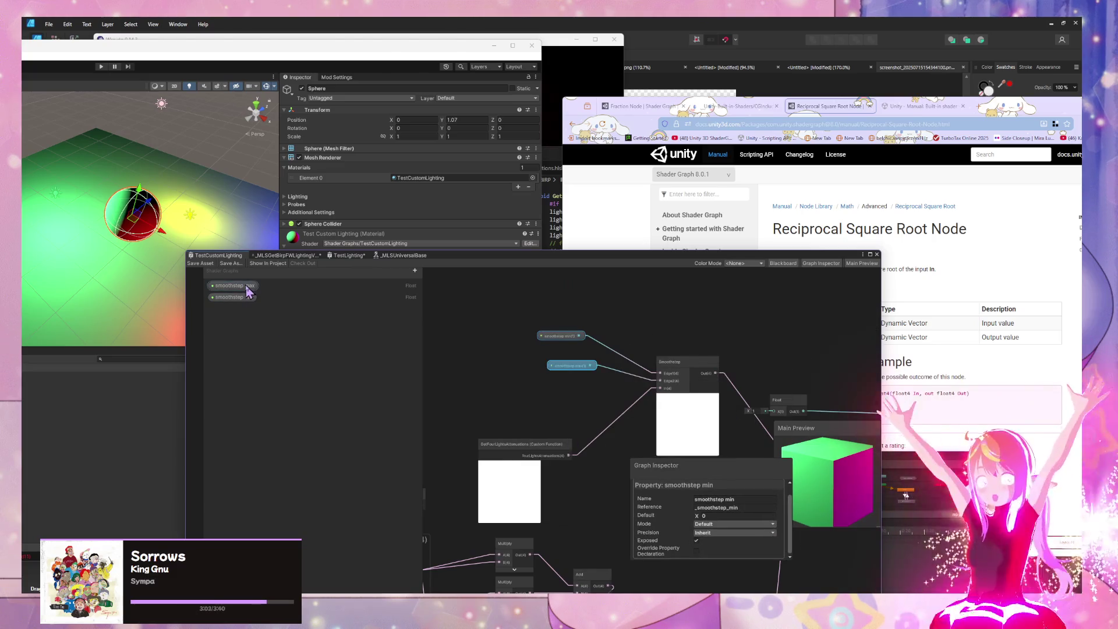
{"action": "left_click_drag", "start_coordinate": [238, 301], "coordinate": [238, 283]}
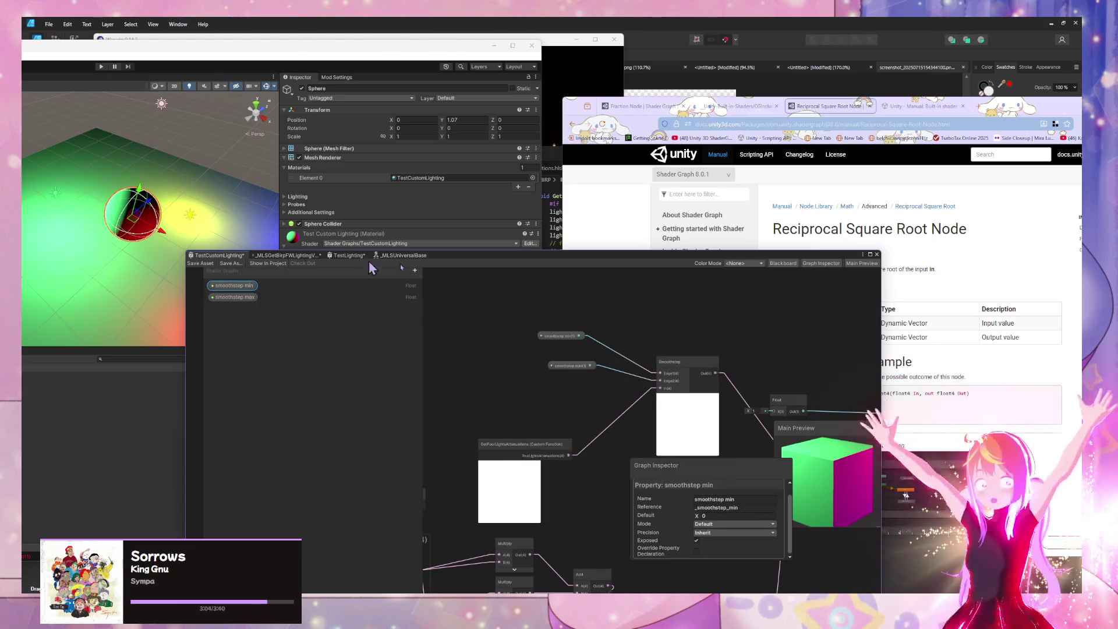
{"action": "left_click_drag", "start_coordinate": [467, 259], "coordinate": [746, 260]}
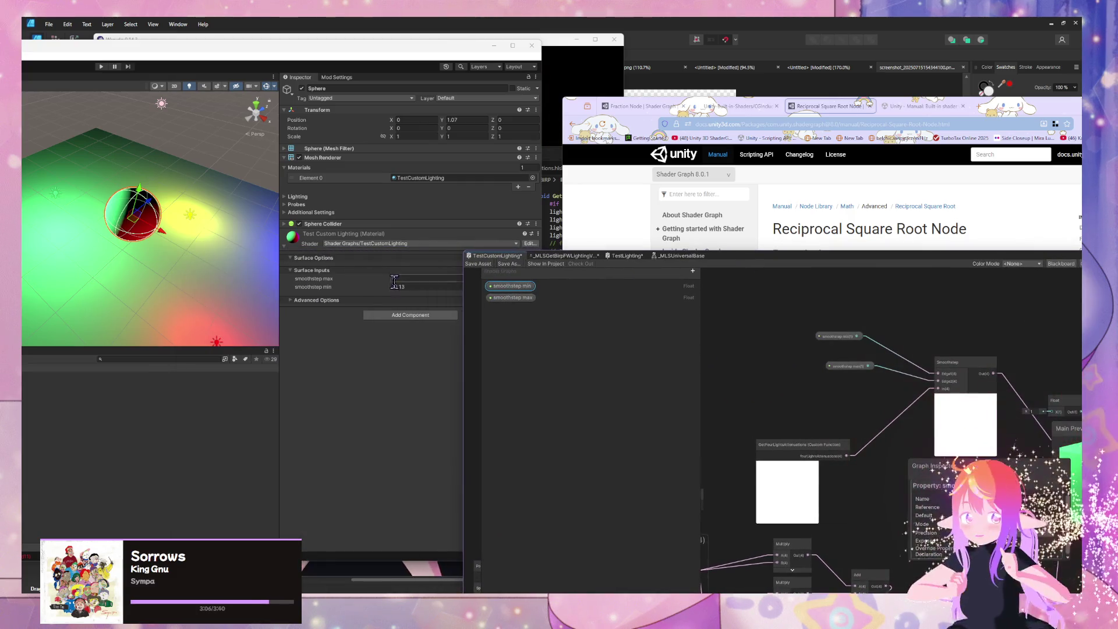
Set smoothstep min to 0 and smoothstep max to 1.13 on the sphere's material.
{"action": "left_click", "coordinate": [390, 287]}
{"action": "type", "text": "0.23"}
{"action": "key", "text": "Return"}
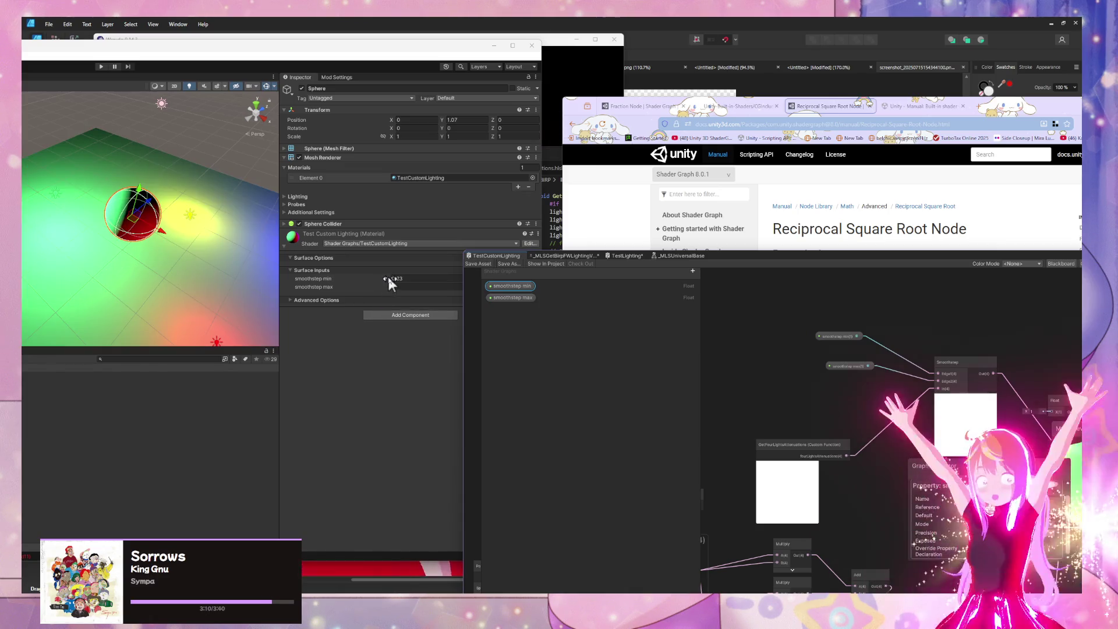
{"action": "mouse_move", "coordinate": [378, 277]}
{"action": "left_mouse_down"}
{"action": "mouse_move", "coordinate": [347, 278]}
{"action": "mouse_move", "coordinate": [424, 281]}
{"action": "mouse_move", "coordinate": [399, 281]}
{"action": "left_mouse_up"}
{"action": "type", "text": "0"}
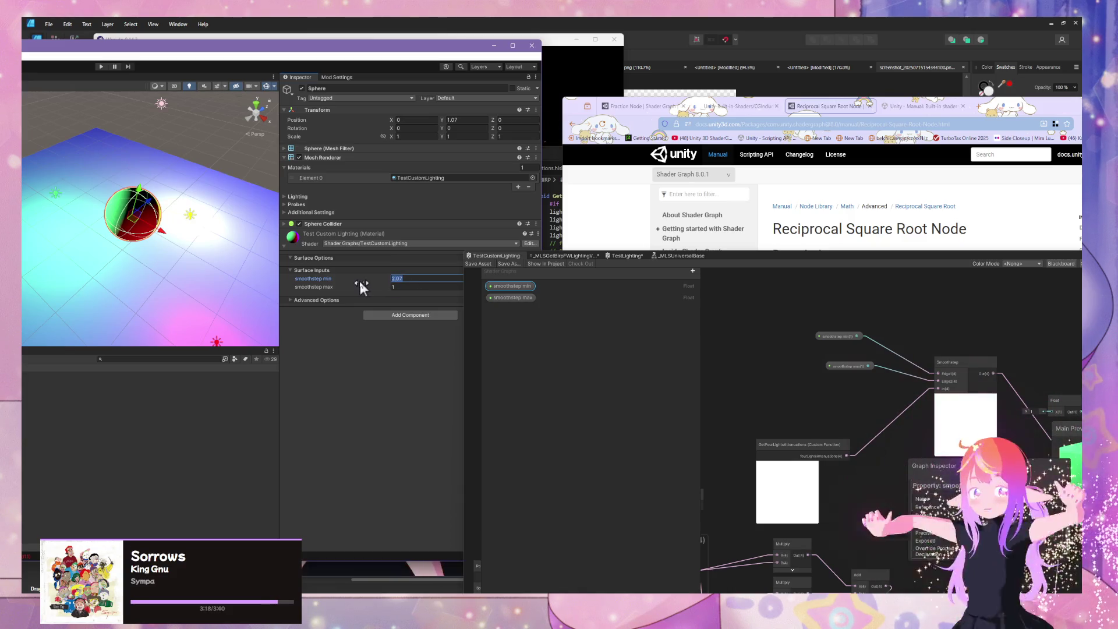
{"action": "key", "text": "Tab"}
{"action": "type", "text": "2"}
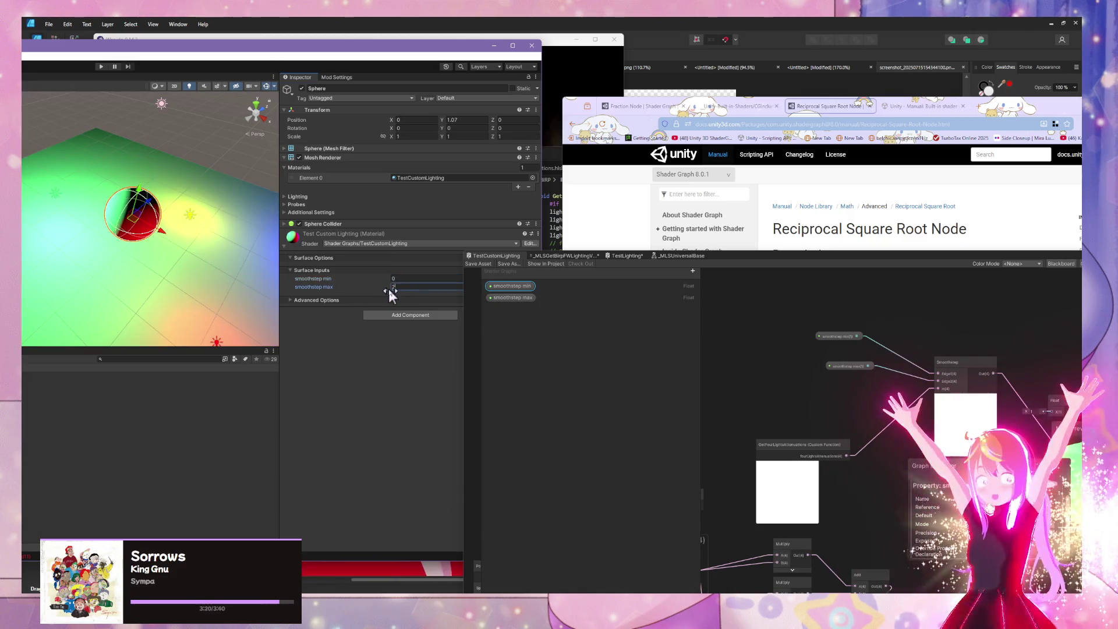
{"action": "mouse_move", "coordinate": [387, 287]}
{"action": "left_mouse_down"}
{"action": "mouse_move", "coordinate": [365, 284]}
{"action": "mouse_move", "coordinate": [374, 290]}
{"action": "left_mouse_up"}
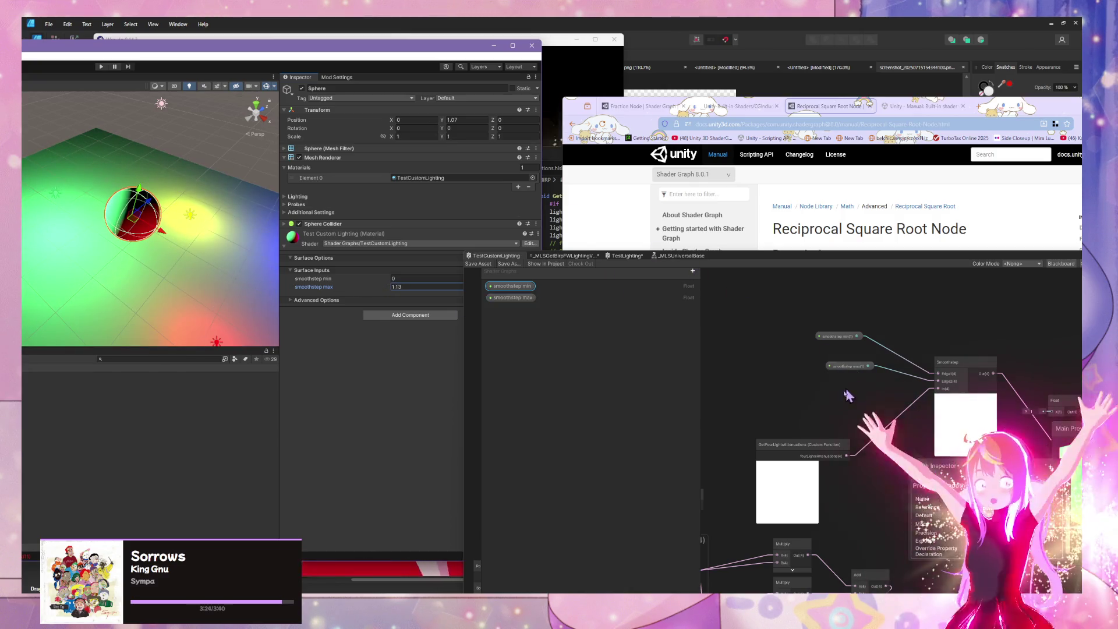
{"action": "left_click", "coordinate": [812, 366]}
Add a Sample Gradient node above Smoothstep with the Custom Function output as Time, and open its gradient.
{"action": "key", "text": "space"}
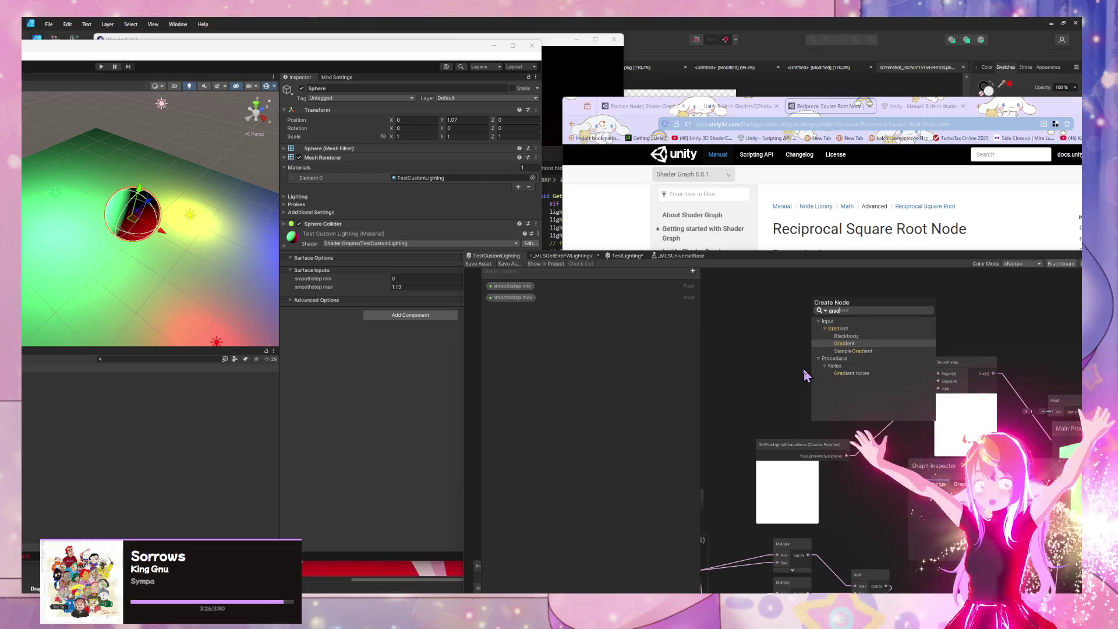
{"action": "left_click", "coordinate": [803, 370]}
{"action": "mouse_move", "coordinate": [804, 373]}
{"action": "left_mouse_down"}
{"action": "mouse_move", "coordinate": [896, 379]}
{"action": "mouse_move", "coordinate": [723, 333]}
{"action": "mouse_move", "coordinate": [791, 352]}
{"action": "left_mouse_up"}
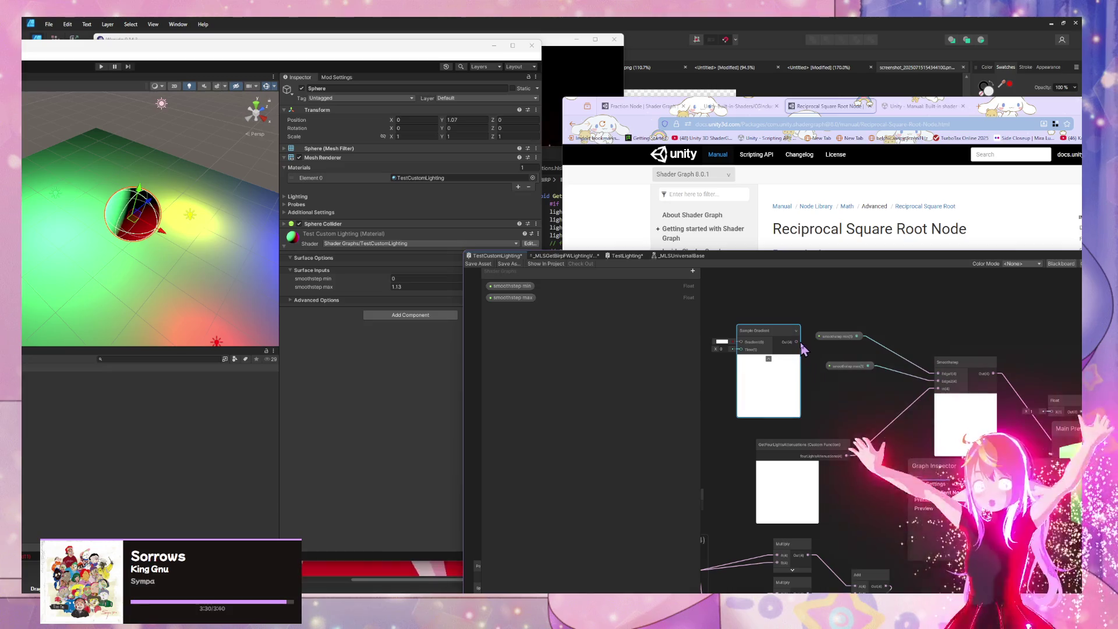
{"action": "left_click_drag", "start_coordinate": [906, 393], "coordinate": [851, 374]}
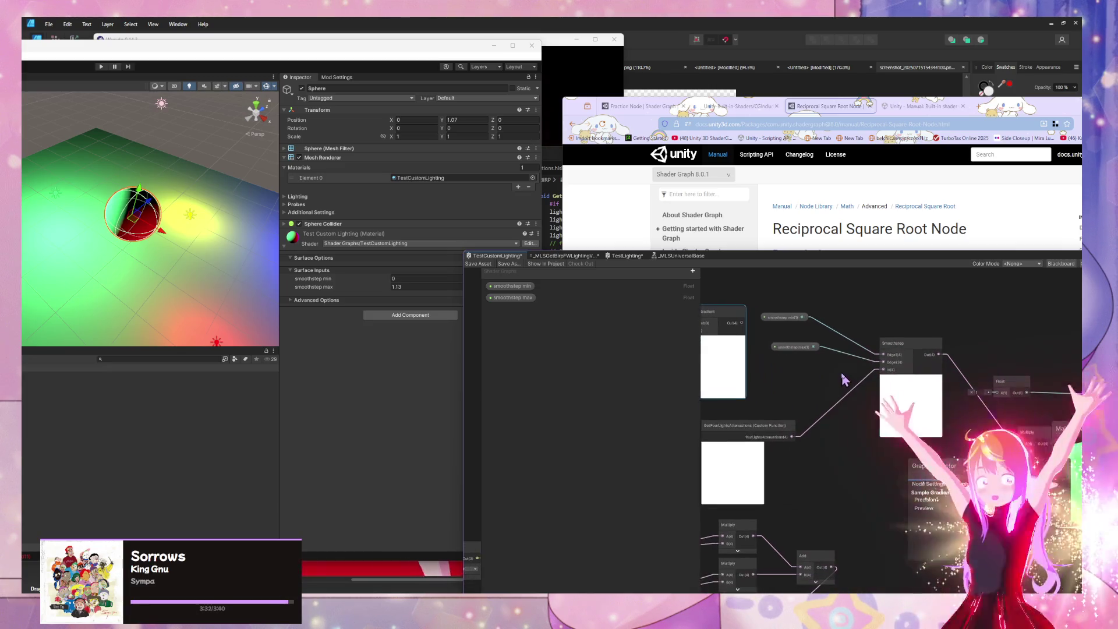
{"action": "left_click_drag", "start_coordinate": [723, 317], "coordinate": [856, 291]}
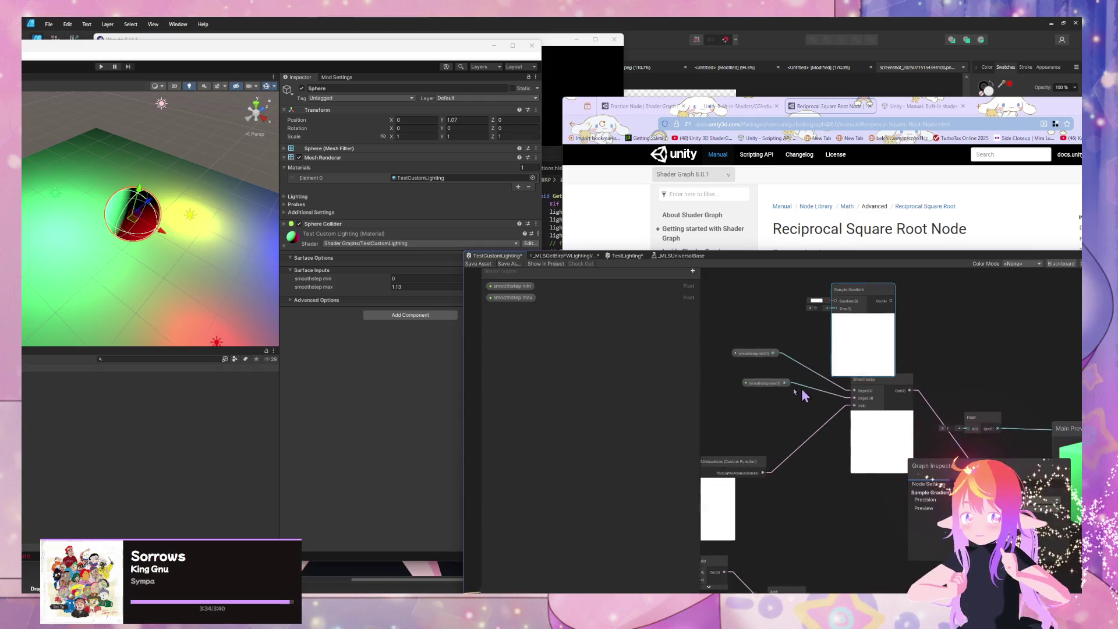
{"action": "mouse_move", "coordinate": [794, 441]}
{"action": "left_mouse_down"}
{"action": "mouse_move", "coordinate": [749, 476]}
{"action": "mouse_move", "coordinate": [748, 495]}
{"action": "left_mouse_up"}
{"action": "left_click_drag", "start_coordinate": [747, 494], "coordinate": [823, 338]}
{"action": "left_click", "coordinate": [800, 320]}
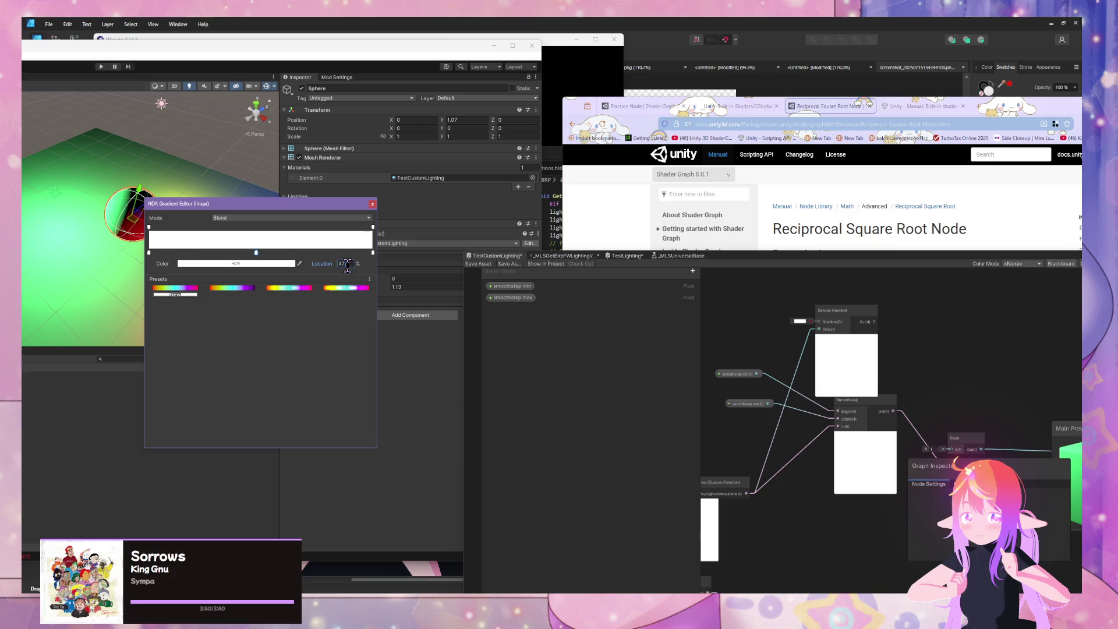
Make the left gradient key black and slide it to about 50% for a hard split.
{"action": "type", "text": "50"}
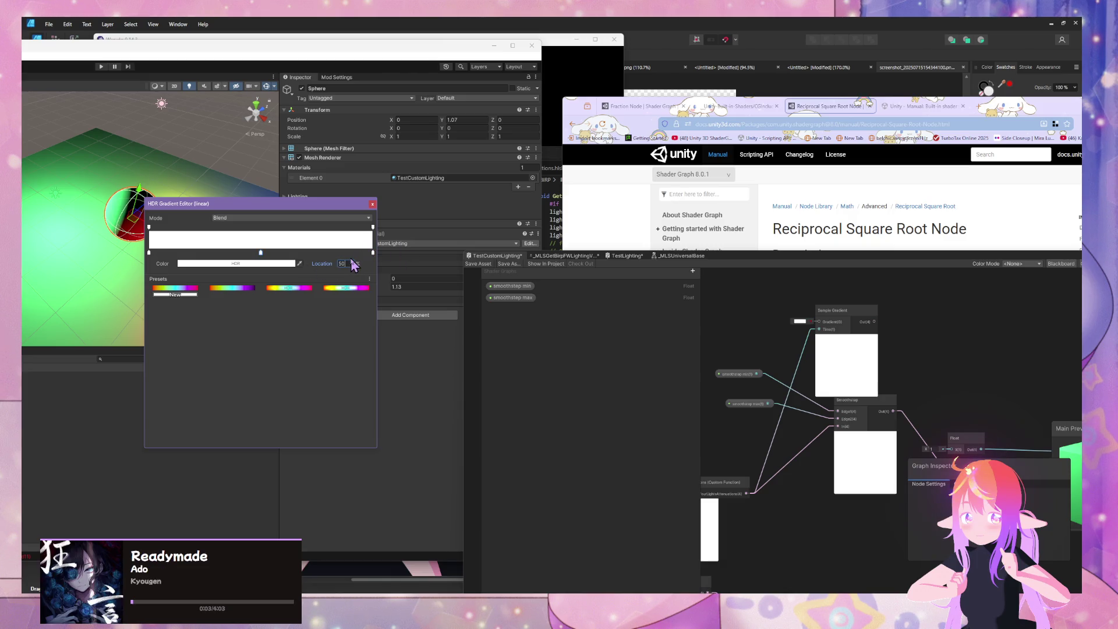
{"action": "left_click", "coordinate": [149, 253]}
{"action": "left_click", "coordinate": [210, 264]}
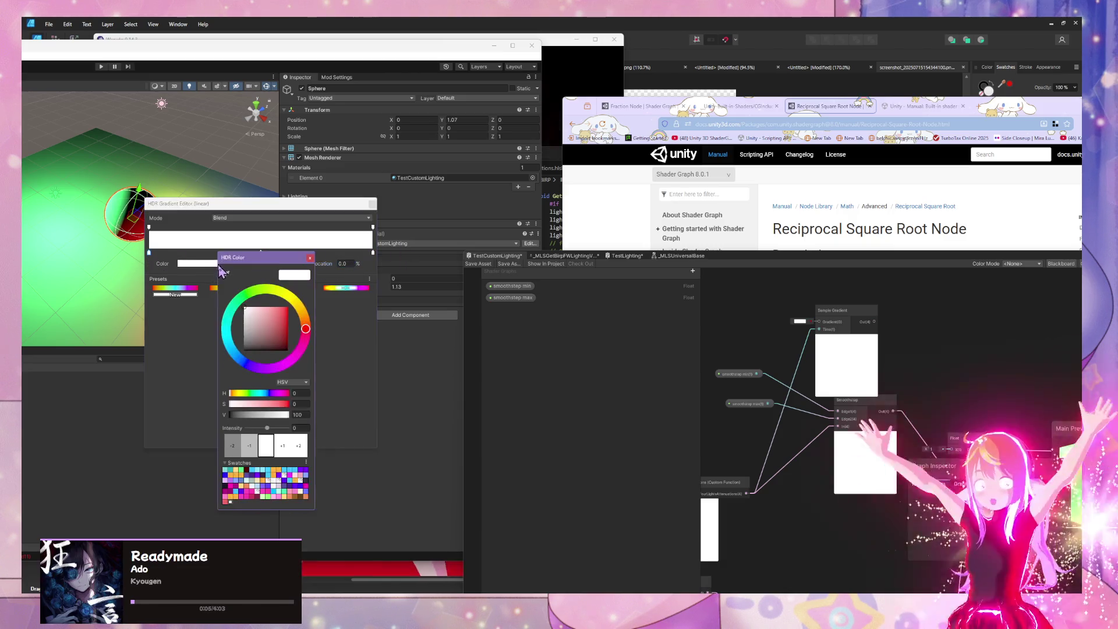
{"action": "left_click", "coordinate": [311, 257]}
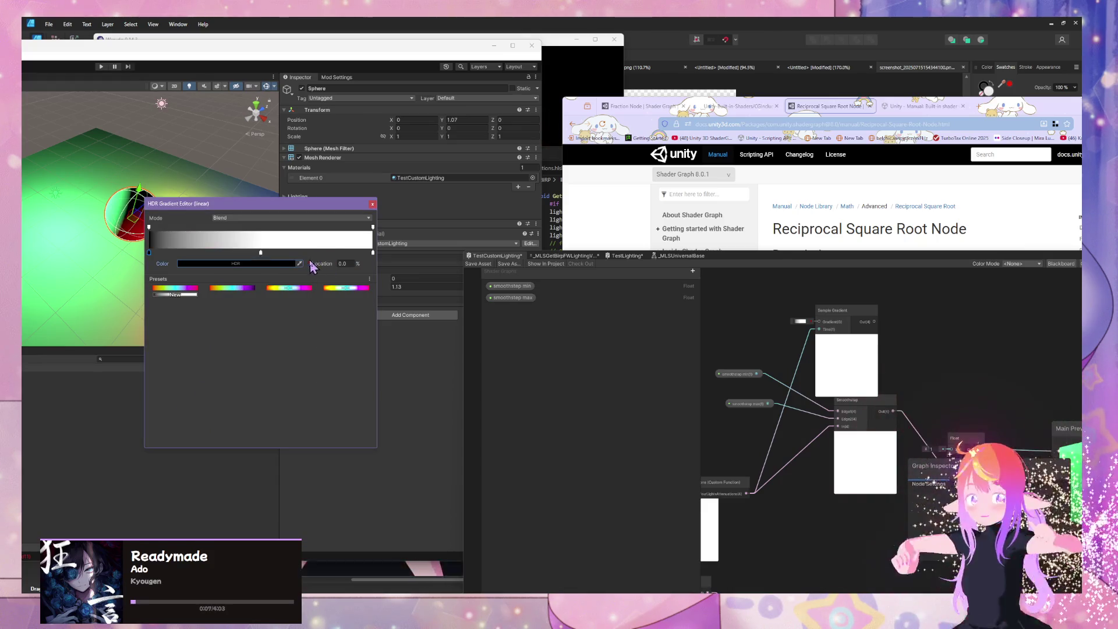
{"action": "left_click_drag", "start_coordinate": [150, 253], "coordinate": [260, 255]}
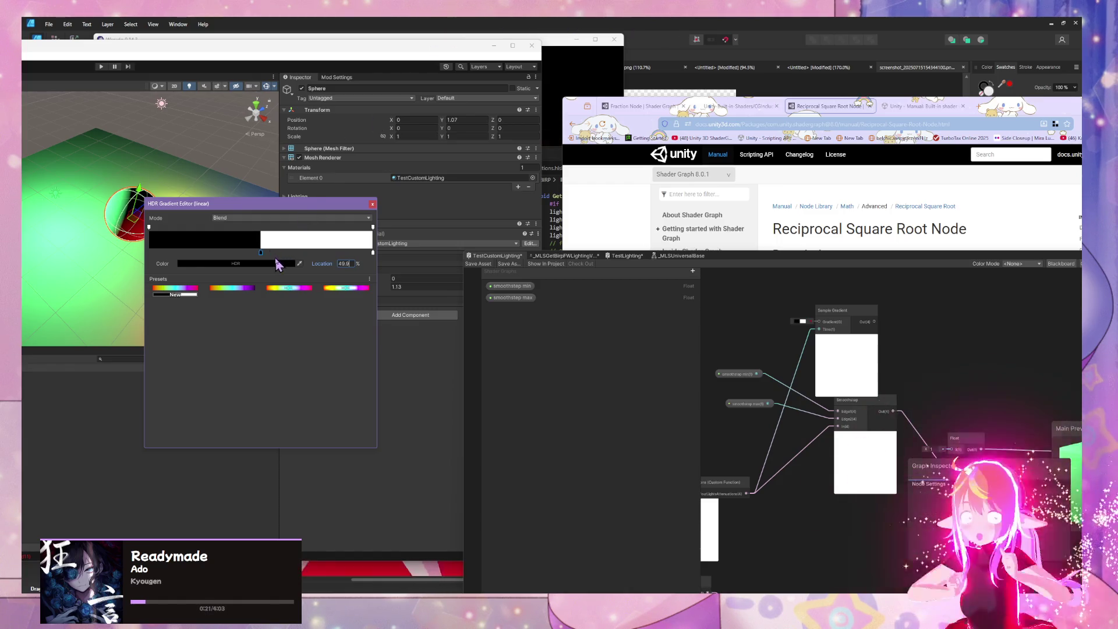
Apply the black-to-white gradient and save the shader graph.
{"action": "left_click", "coordinate": [682, 373]}
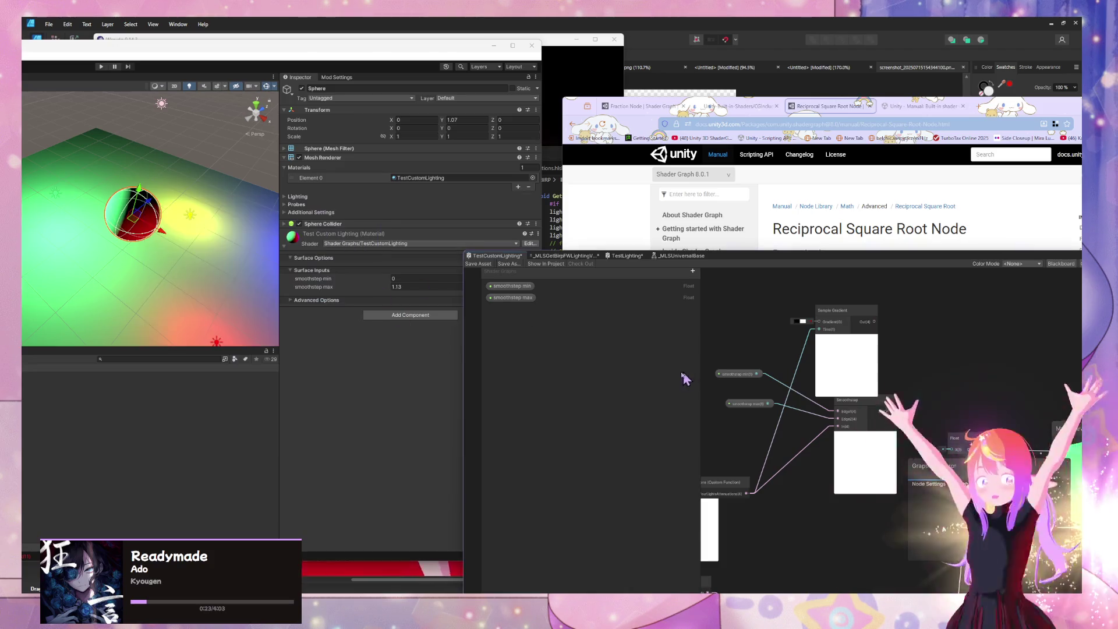
{"action": "left_click_drag", "start_coordinate": [947, 344], "coordinate": [861, 310]}
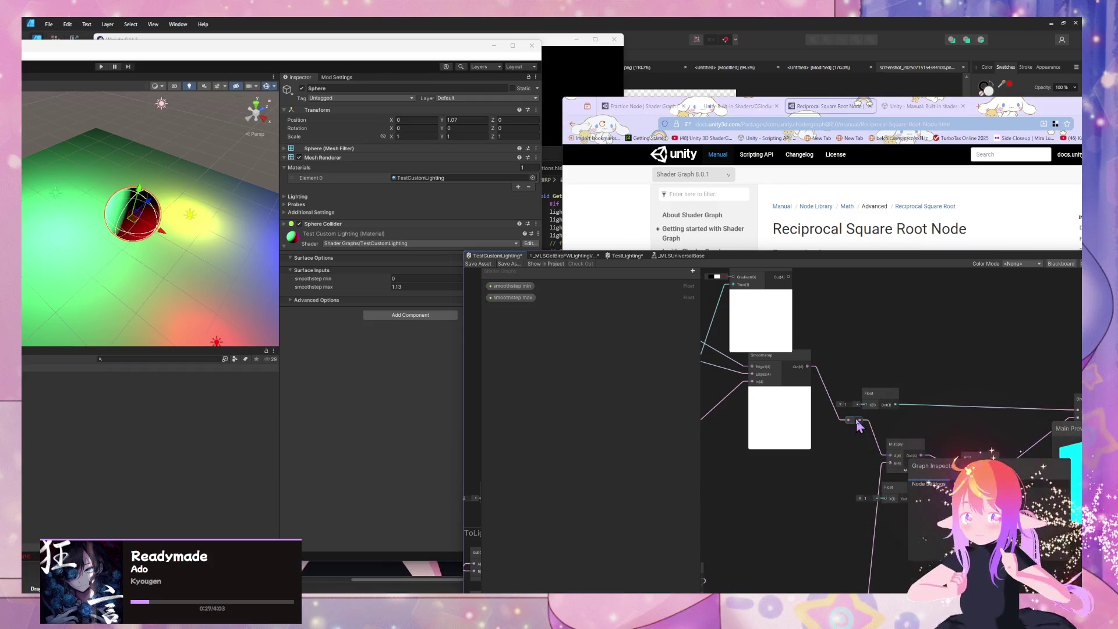
{"action": "left_click_drag", "start_coordinate": [858, 422], "coordinate": [854, 416]}
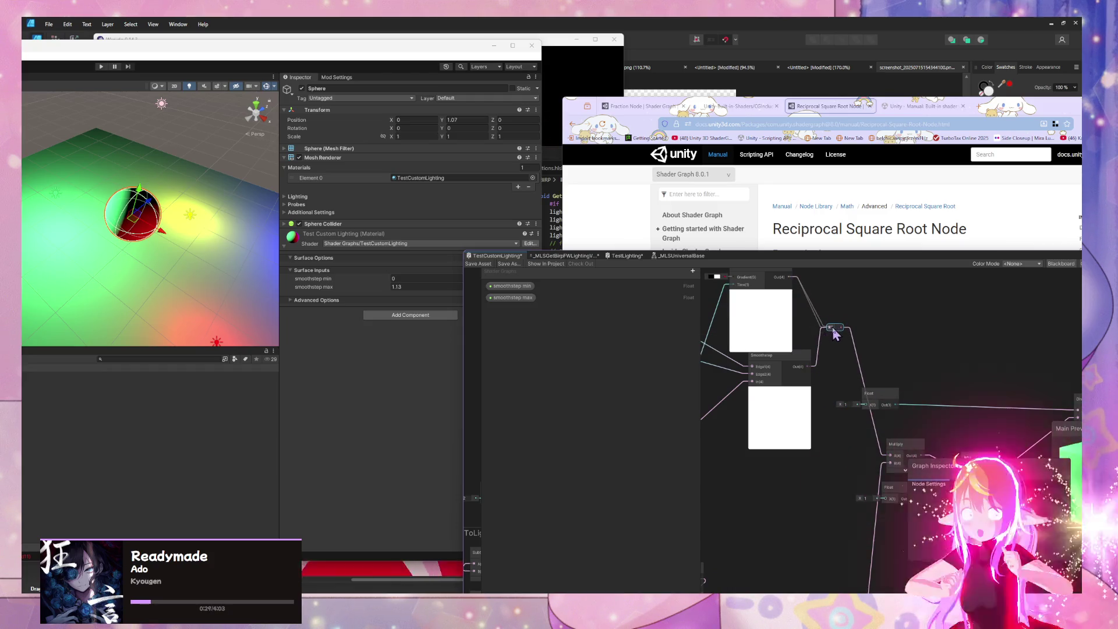
{"action": "left_click_drag", "start_coordinate": [830, 328], "coordinate": [376, 236]}
{"action": "left_click", "coordinate": [475, 264]}
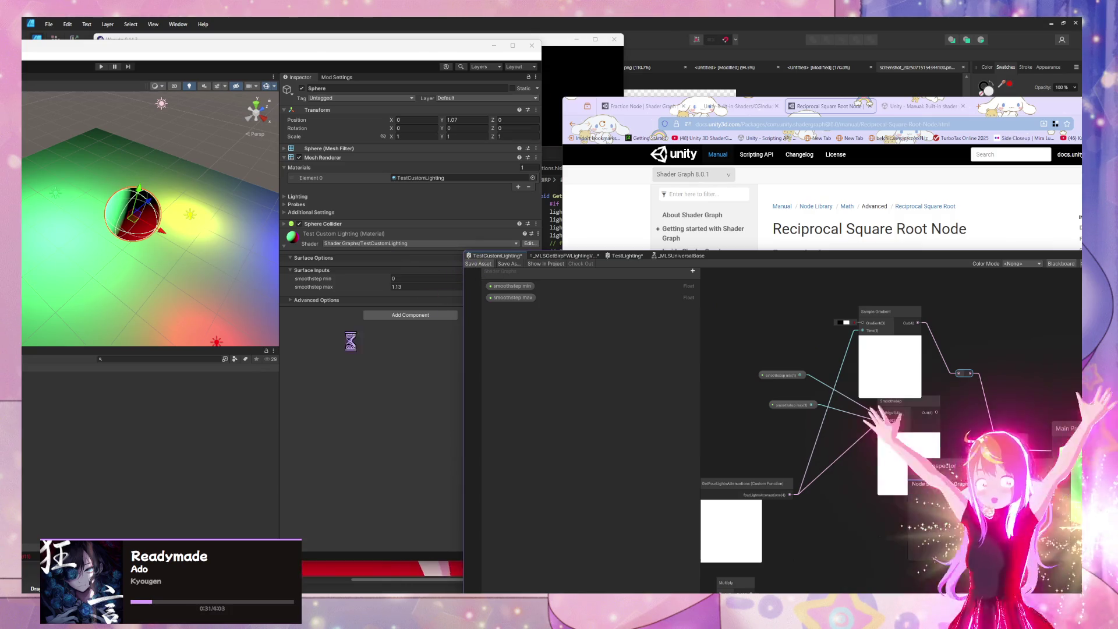
{"action": "mouse_move", "coordinate": [198, 267]}
{"action": "left_mouse_down"}
{"action": "mouse_move", "coordinate": [220, 299]}
{"action": "mouse_move", "coordinate": [274, 237]}
{"action": "mouse_move", "coordinate": [326, 239]}
{"action": "left_mouse_up"}
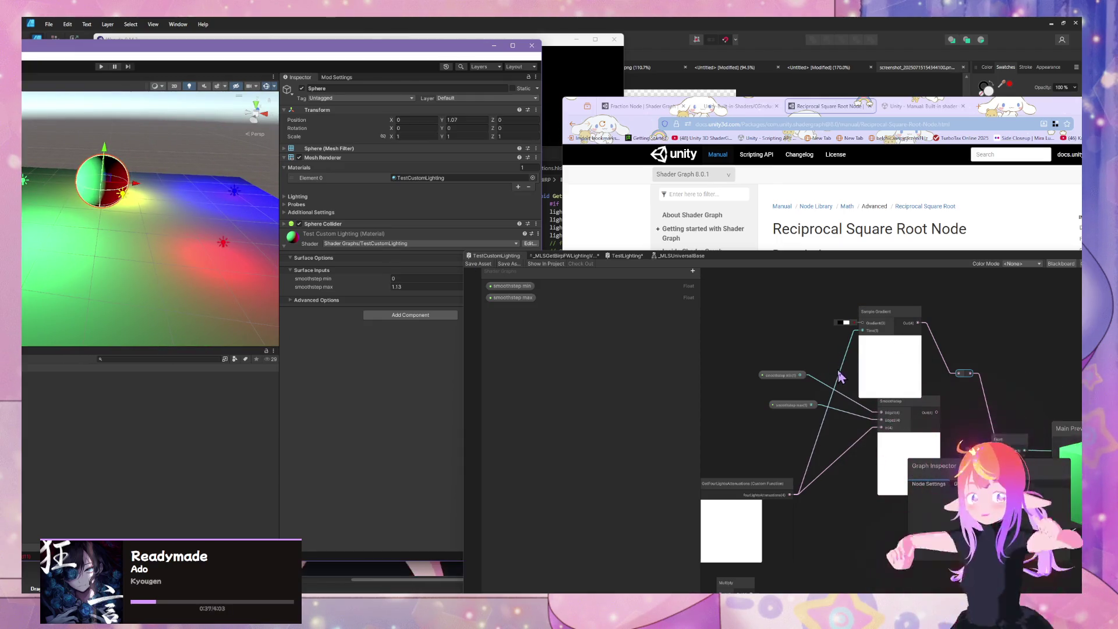
Delete the Sample Gradient node and its input, then save the graph again.
{"action": "mouse_move", "coordinate": [905, 414]}
{"action": "left_mouse_down"}
{"action": "mouse_move", "coordinate": [845, 384]}
{"action": "mouse_move", "coordinate": [783, 320]}
{"action": "mouse_move", "coordinate": [889, 420]}
{"action": "left_mouse_up"}
{"action": "left_click_drag", "start_coordinate": [192, 256], "coordinate": [184, 255]}
{"action": "left_click_drag", "start_coordinate": [930, 431], "coordinate": [751, 328]}
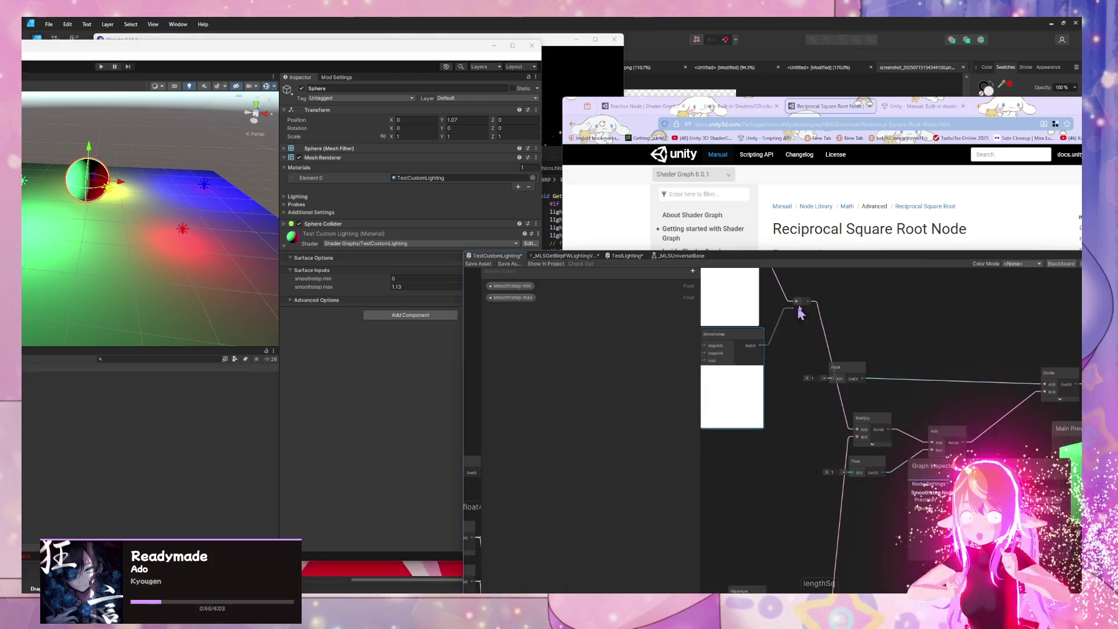
{"action": "left_click_drag", "start_coordinate": [758, 275], "coordinate": [859, 324]}
{"action": "left_click", "coordinate": [816, 295]}
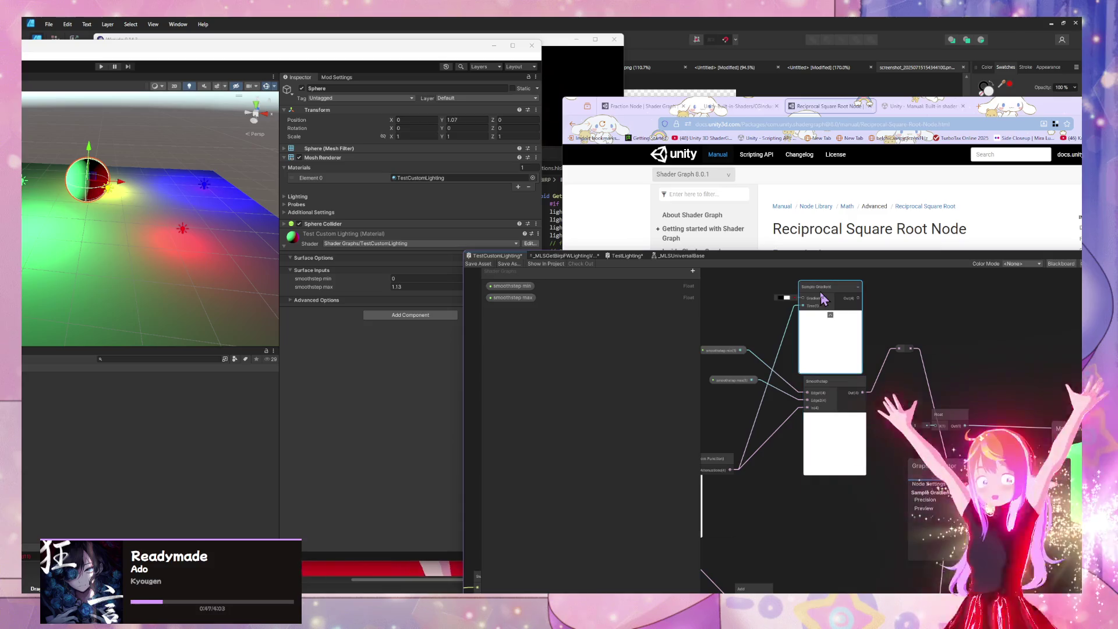
{"action": "key", "text": "Delete"}
{"action": "left_click", "coordinate": [478, 264]}
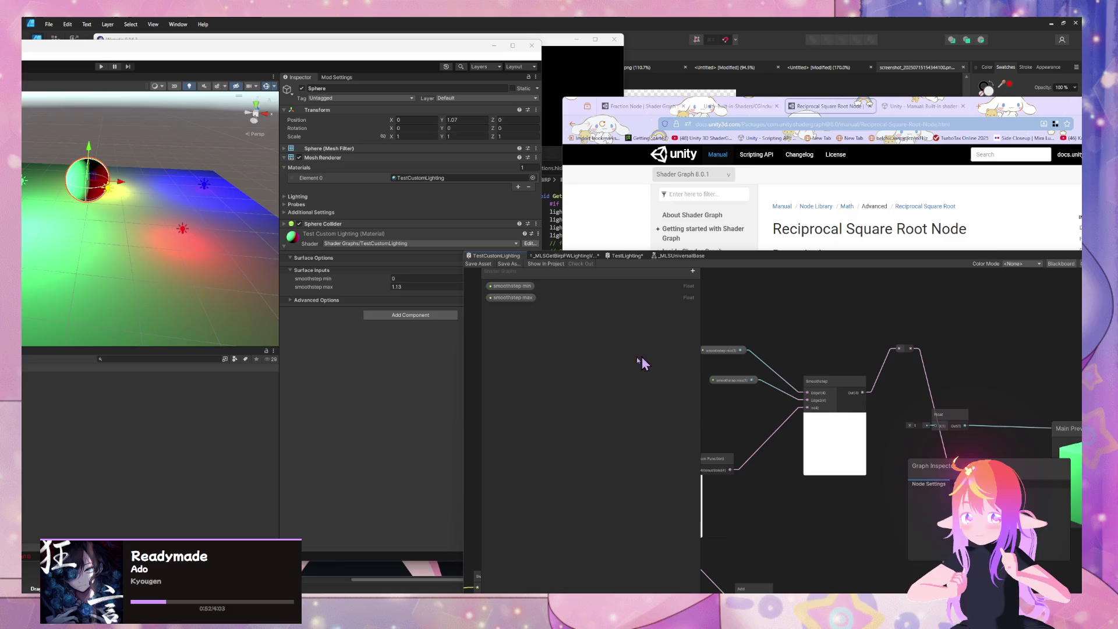
{"action": "mouse_move", "coordinate": [87, 245]}
{"action": "left_mouse_down"}
{"action": "mouse_move", "coordinate": [157, 225]}
{"action": "mouse_move", "coordinate": [87, 221]}
{"action": "left_mouse_up"}
Add a Posterize node and place it above the Smoothstep node.
{"action": "left_click_drag", "start_coordinate": [821, 251], "coordinate": [821, 283]}
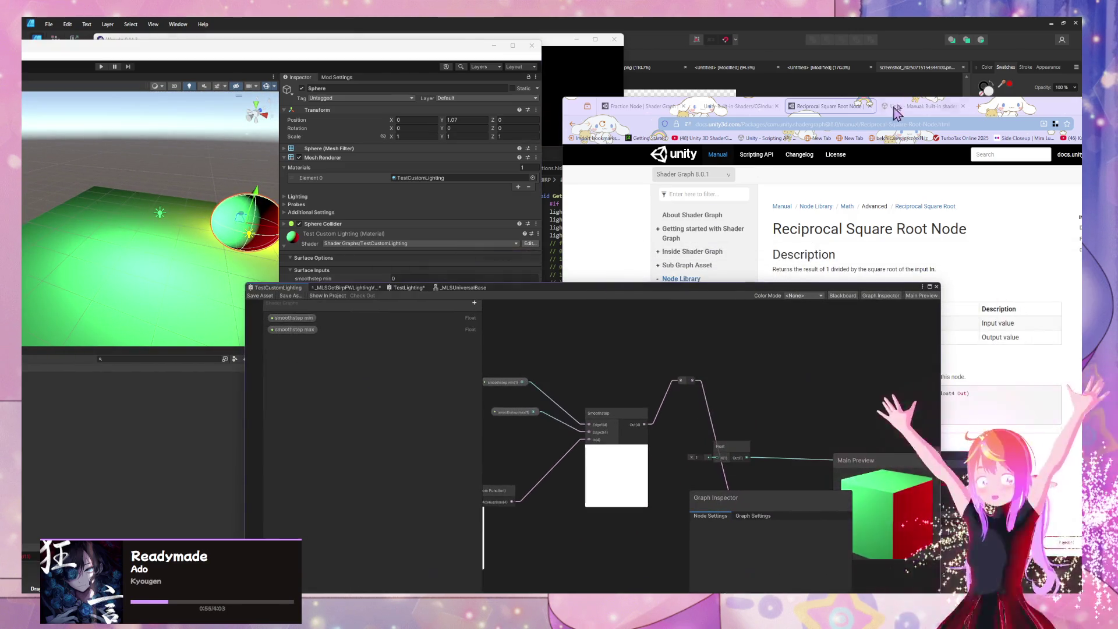
{"action": "left_click_drag", "start_coordinate": [652, 392], "coordinate": [686, 373]}
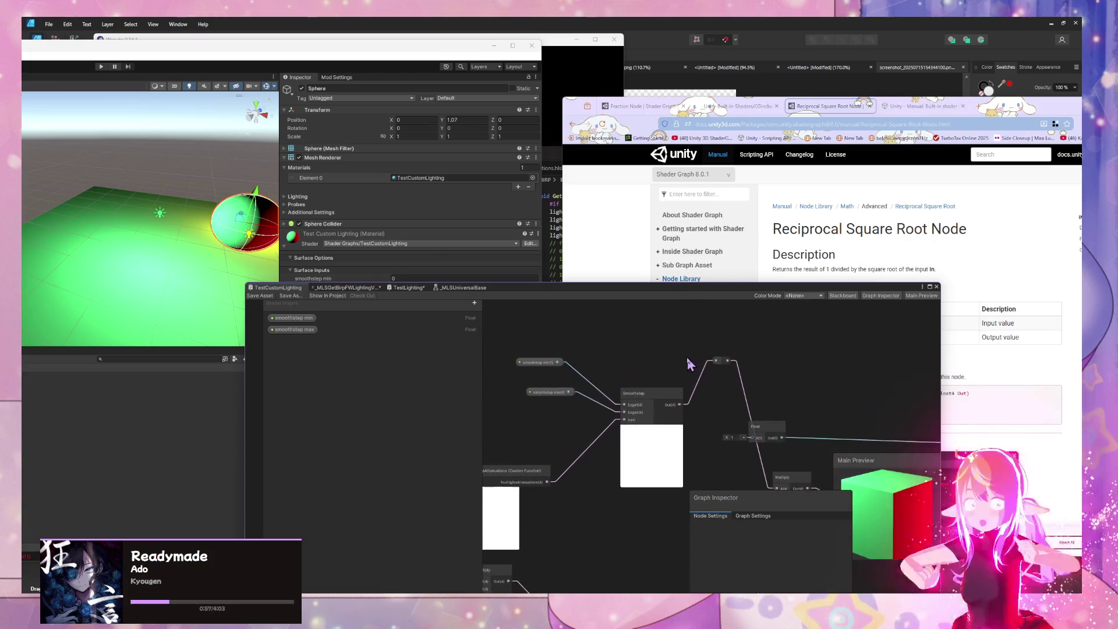
{"action": "key", "text": "space"}
{"action": "type", "text": "p"}
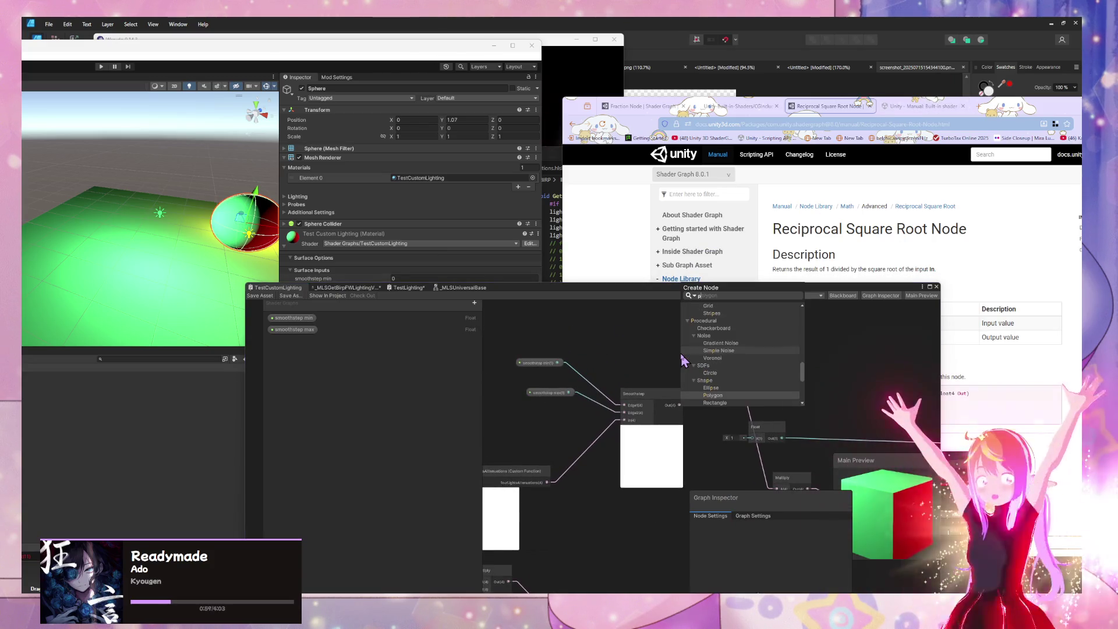
{"action": "type", "text": "oster"}
{"action": "key", "text": "Return"}
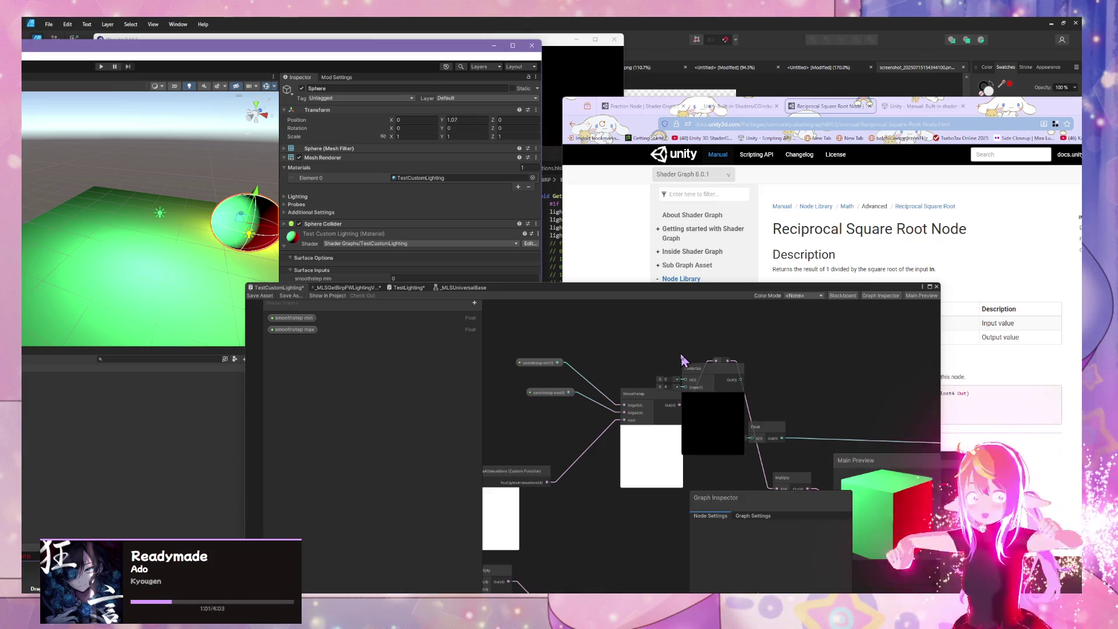
{"action": "left_click", "coordinate": [713, 397]}
{"action": "mouse_move", "coordinate": [699, 377]}
{"action": "left_mouse_down"}
{"action": "mouse_move", "coordinate": [654, 345]}
{"action": "mouse_move", "coordinate": [643, 357]}
{"action": "left_mouse_up"}
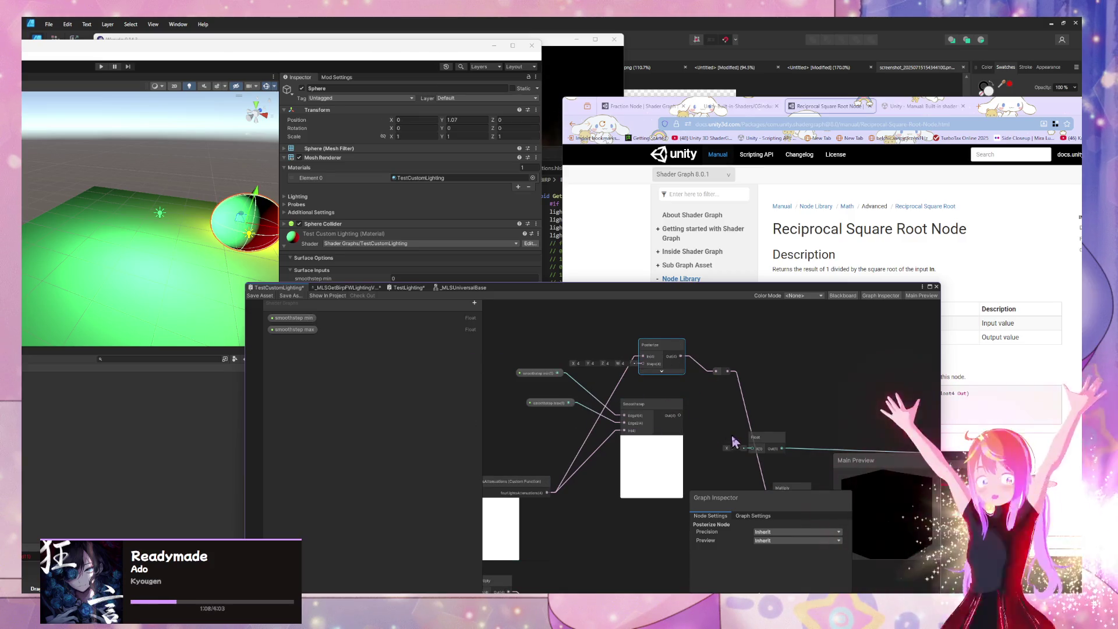
Tidy the graph around Smoothstep, moving the Float node right to fit the Posterize chain.
{"action": "mouse_move", "coordinate": [723, 425]}
{"action": "left_mouse_down"}
{"action": "mouse_move", "coordinate": [772, 437]}
{"action": "mouse_move", "coordinate": [744, 396]}
{"action": "mouse_move", "coordinate": [738, 409]}
{"action": "mouse_move", "coordinate": [669, 392]}
{"action": "mouse_move", "coordinate": [697, 414]}
{"action": "left_mouse_up"}
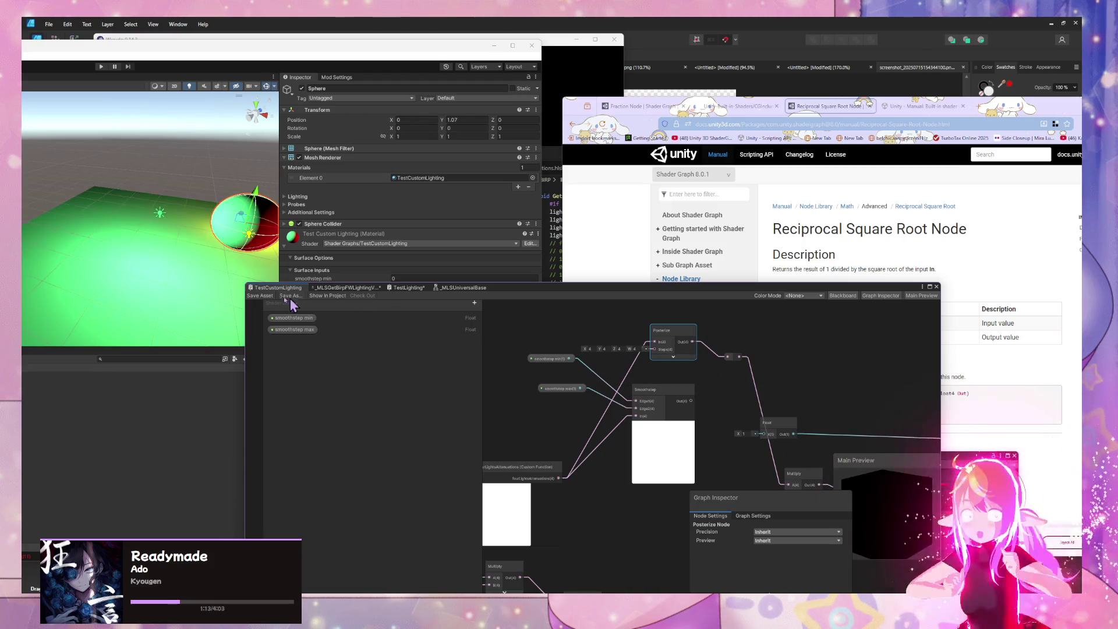
{"action": "scroll", "coordinate": [171, 255], "scroll_direction": "down", "scroll_amount": 5}
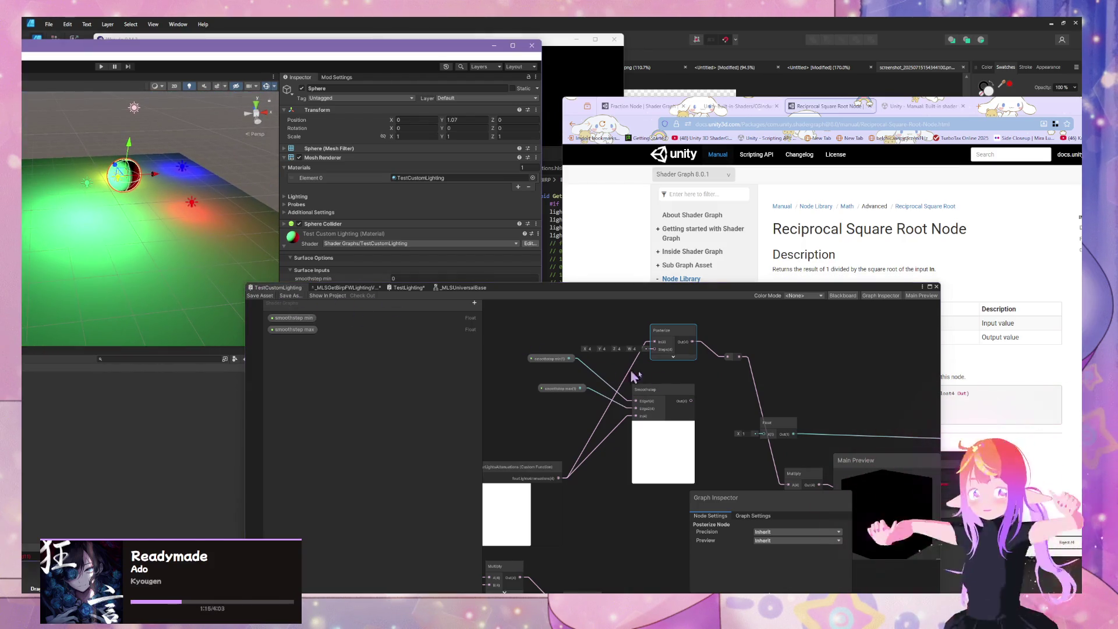
{"action": "left_click_drag", "start_coordinate": [739, 425], "coordinate": [639, 324]}
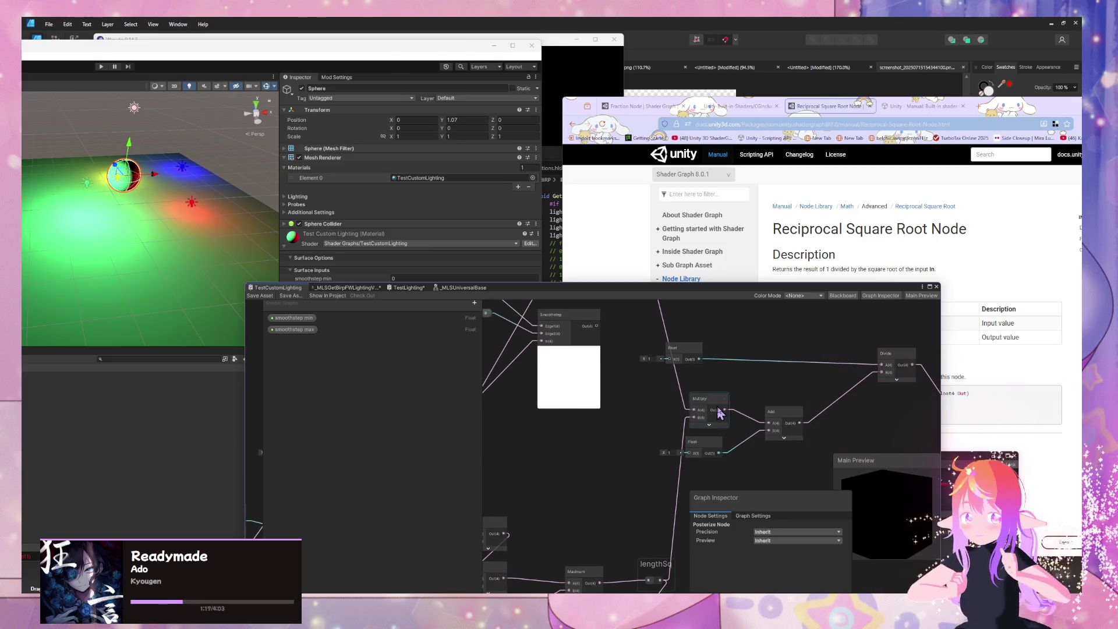
{"action": "mouse_move", "coordinate": [720, 412]}
{"action": "left_mouse_down"}
{"action": "mouse_move", "coordinate": [757, 460]}
{"action": "mouse_move", "coordinate": [746, 445]}
{"action": "left_mouse_up"}
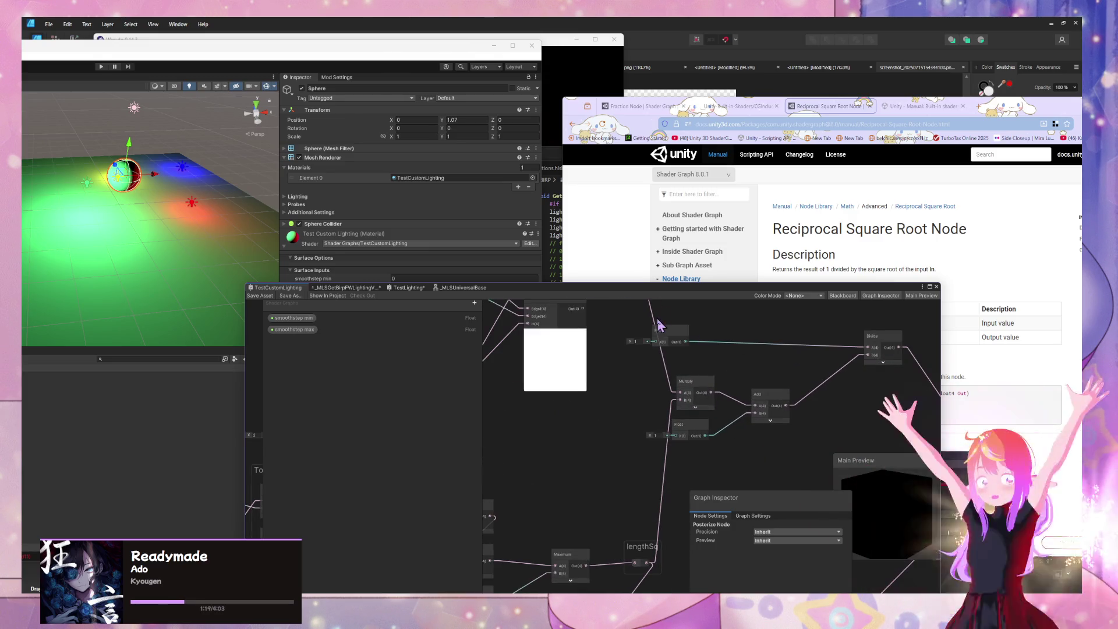
{"action": "left_click_drag", "start_coordinate": [660, 325], "coordinate": [725, 318]}
{"action": "mouse_move", "coordinate": [567, 402]}
{"action": "left_mouse_down"}
{"action": "mouse_move", "coordinate": [589, 424]}
{"action": "mouse_move", "coordinate": [582, 447]}
{"action": "left_mouse_up"}
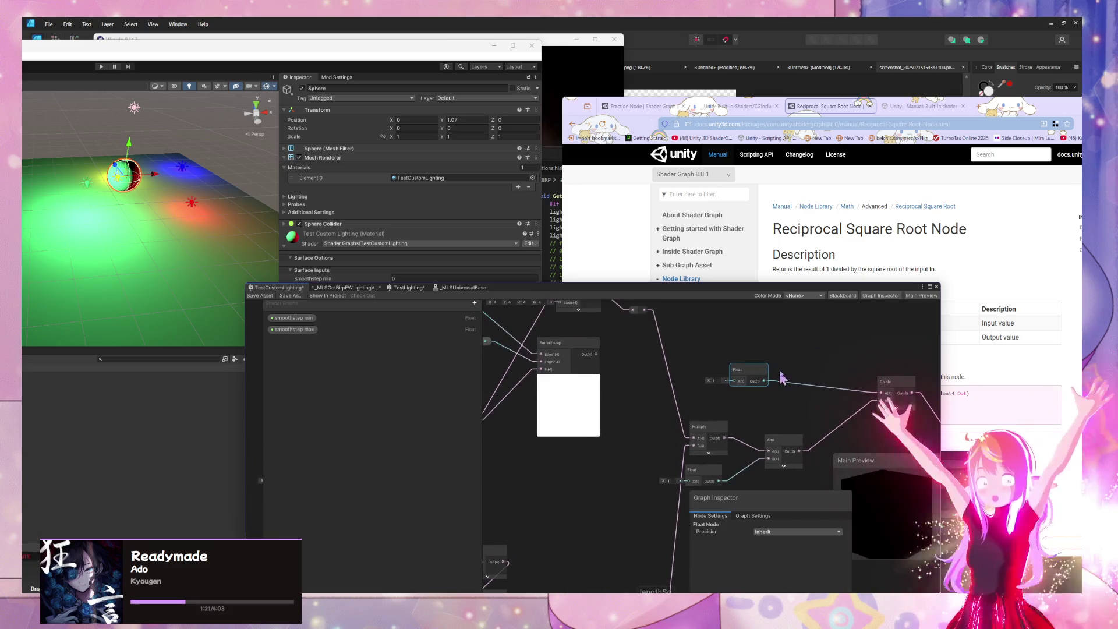
{"action": "left_click", "coordinate": [646, 378]}
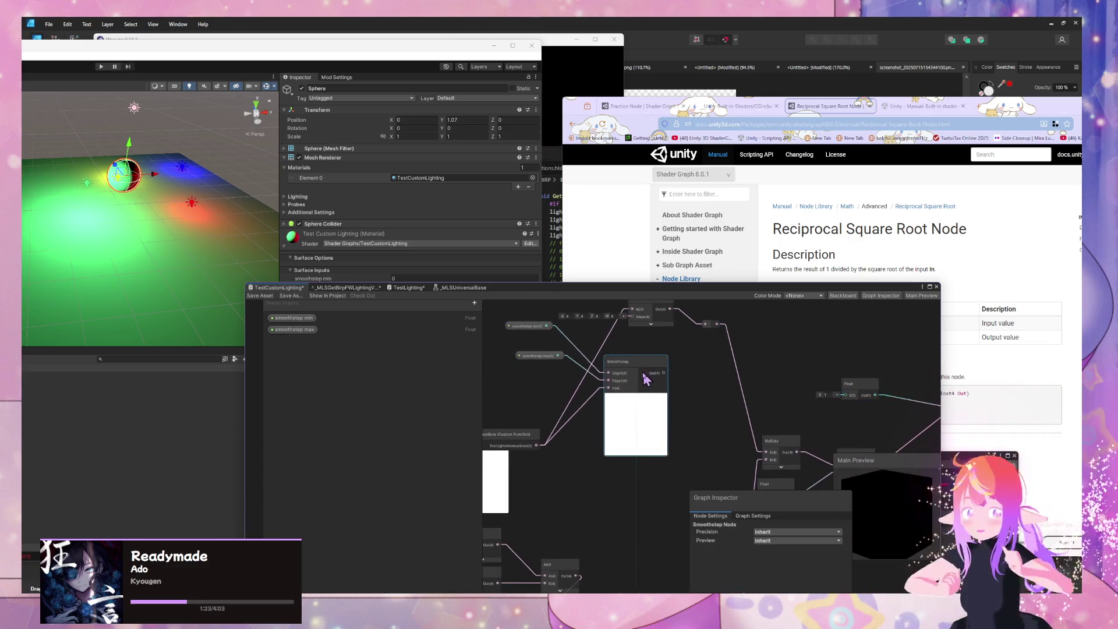
{"action": "left_click_drag", "start_coordinate": [577, 309], "coordinate": [589, 360]}
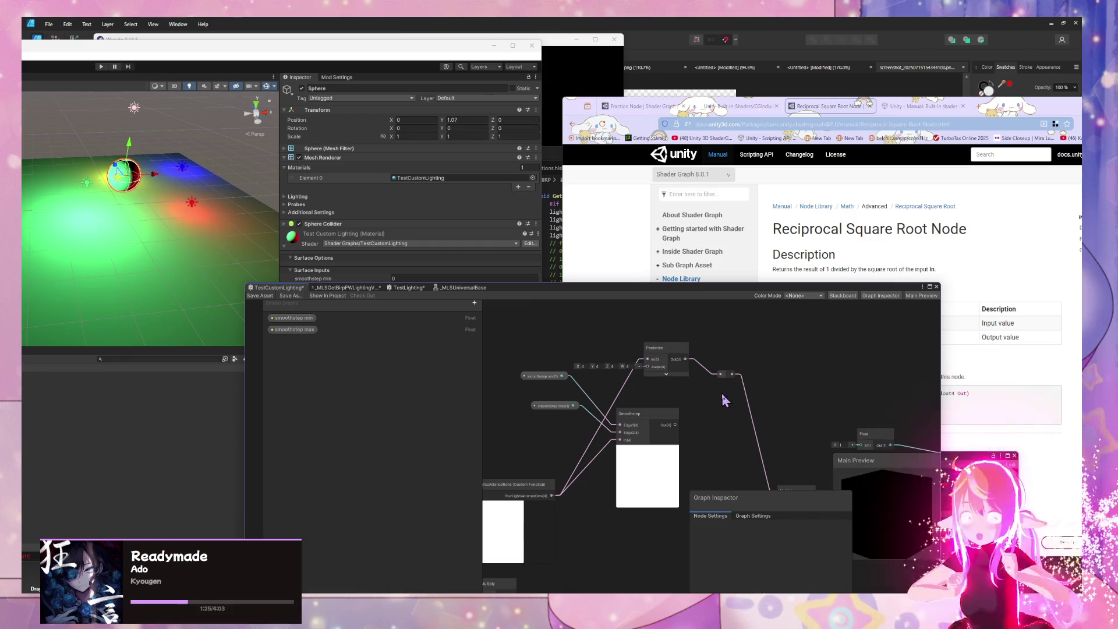
{"action": "mouse_move", "coordinate": [721, 393]}
{"action": "left_mouse_down"}
{"action": "mouse_move", "coordinate": [674, 344]}
{"action": "mouse_move", "coordinate": [626, 406]}
{"action": "left_mouse_up"}
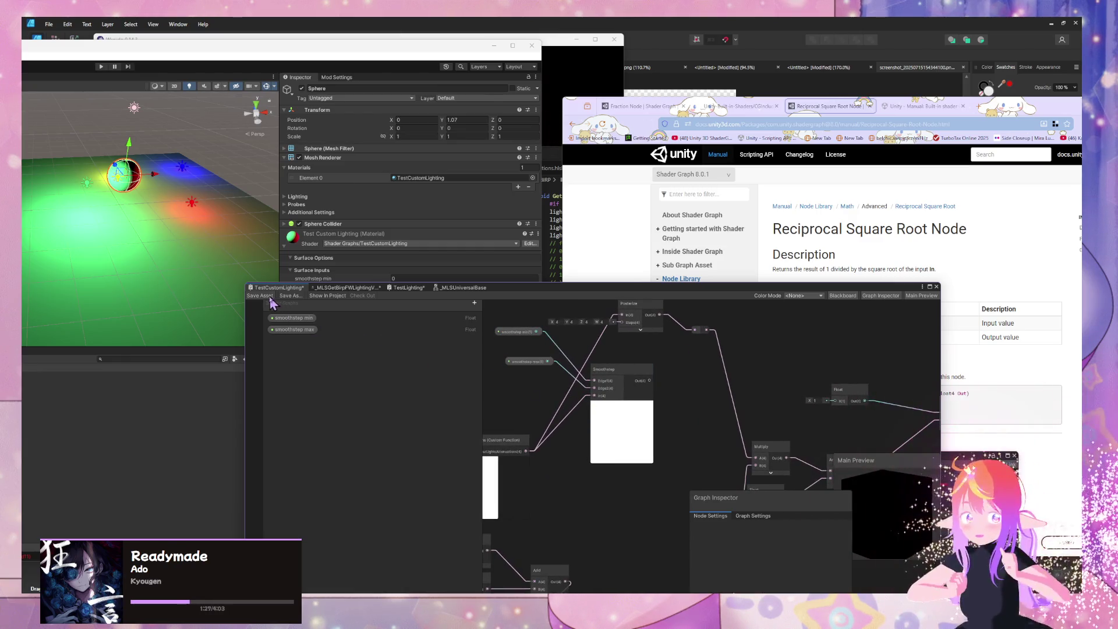
{"action": "key", "text": "space"}
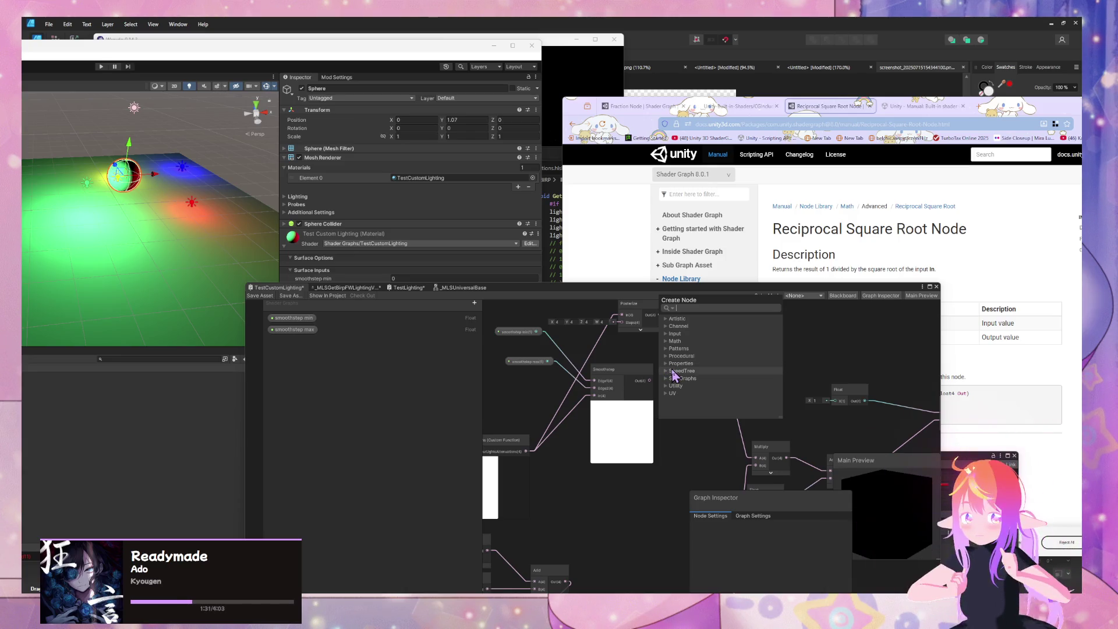
Create a Float property 'posterize steps', wire it into Posterize's Steps, and save the graph.
{"action": "key", "text": "Escape"}
{"action": "left_click", "coordinate": [475, 304]}
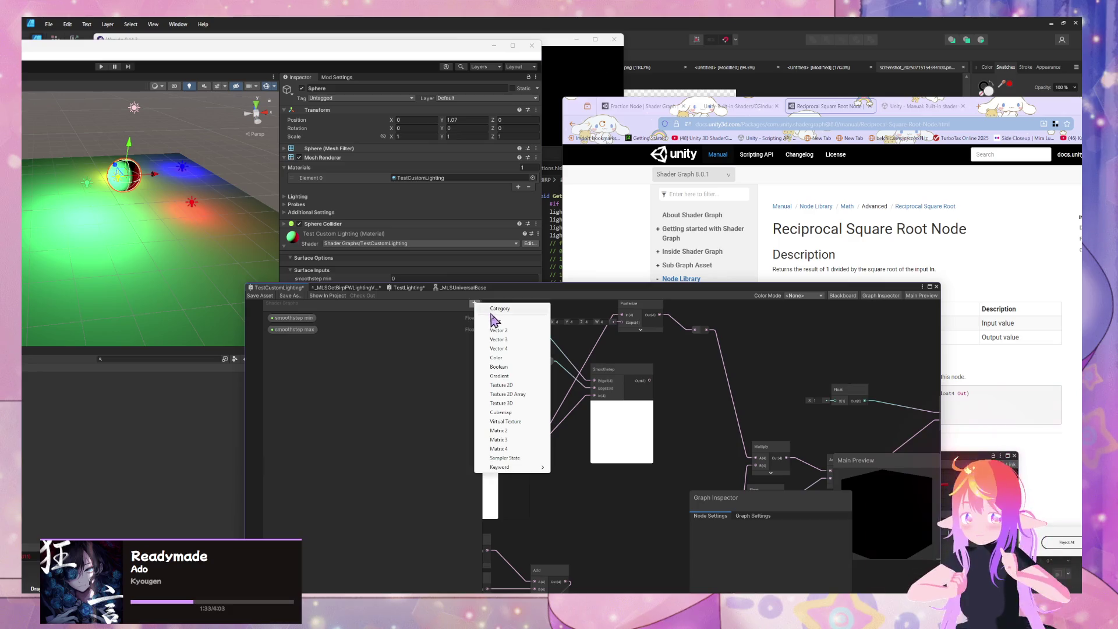
{"action": "left_click", "coordinate": [495, 321]}
{"action": "type", "text": "posteri"}
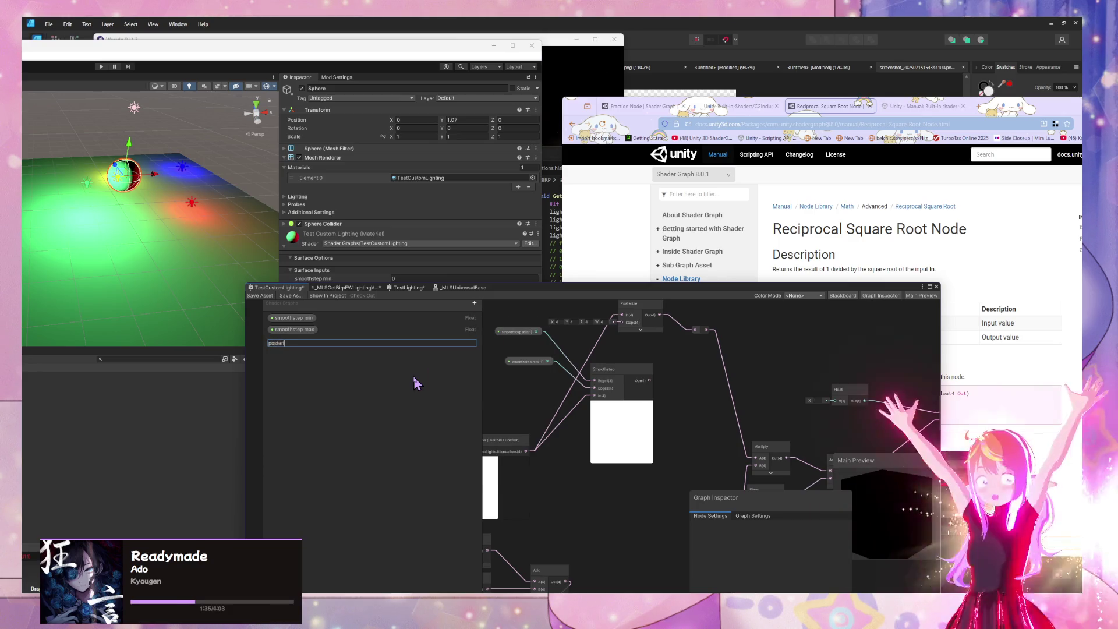
{"action": "type", "text": "ze steps"}
{"action": "key", "text": "Return"}
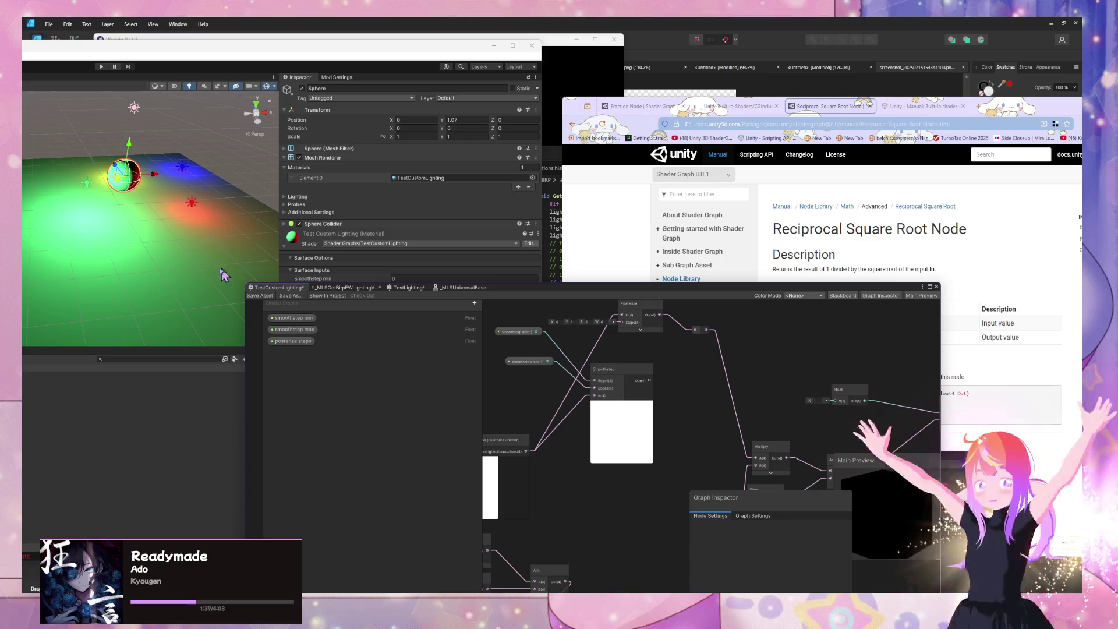
{"action": "left_click", "coordinate": [291, 345]}
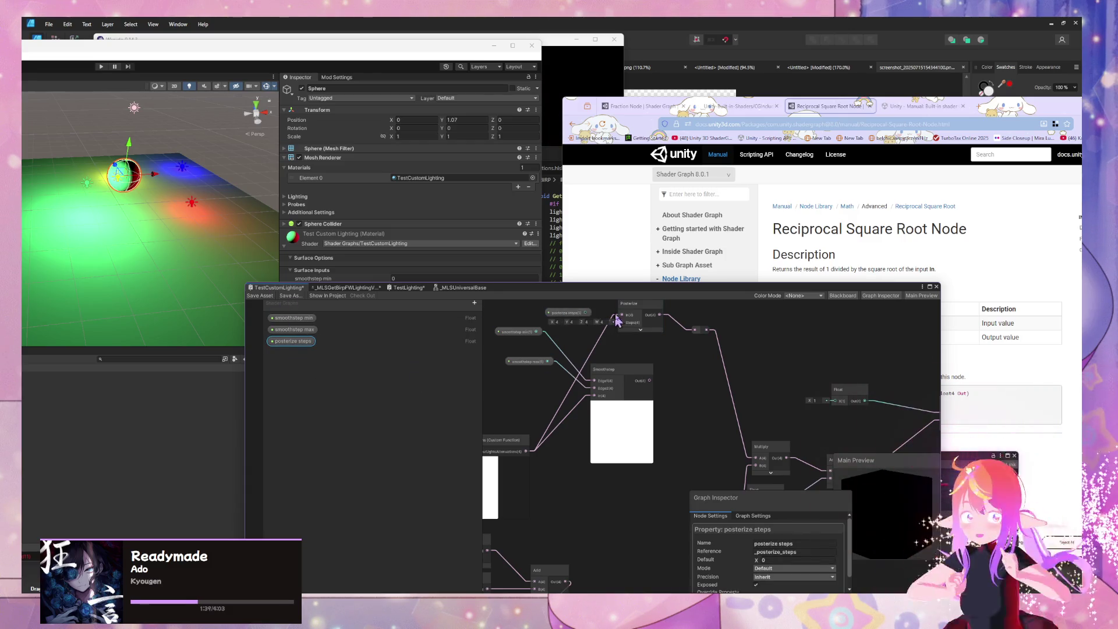
{"action": "left_click_drag", "start_coordinate": [590, 322], "coordinate": [621, 322]}
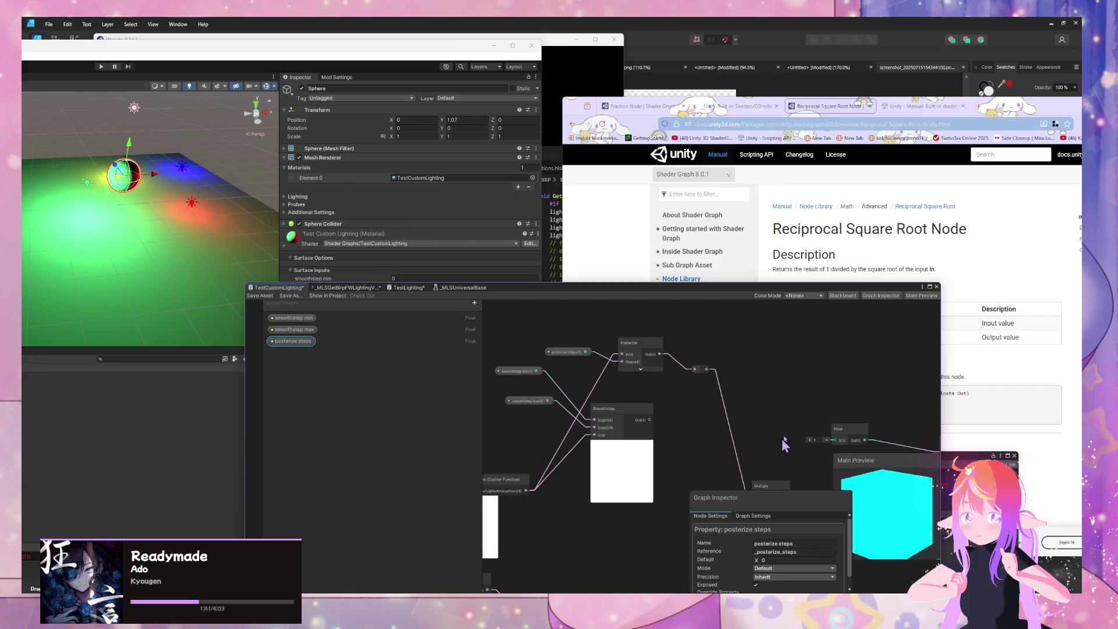
{"action": "left_click", "coordinate": [270, 297]}
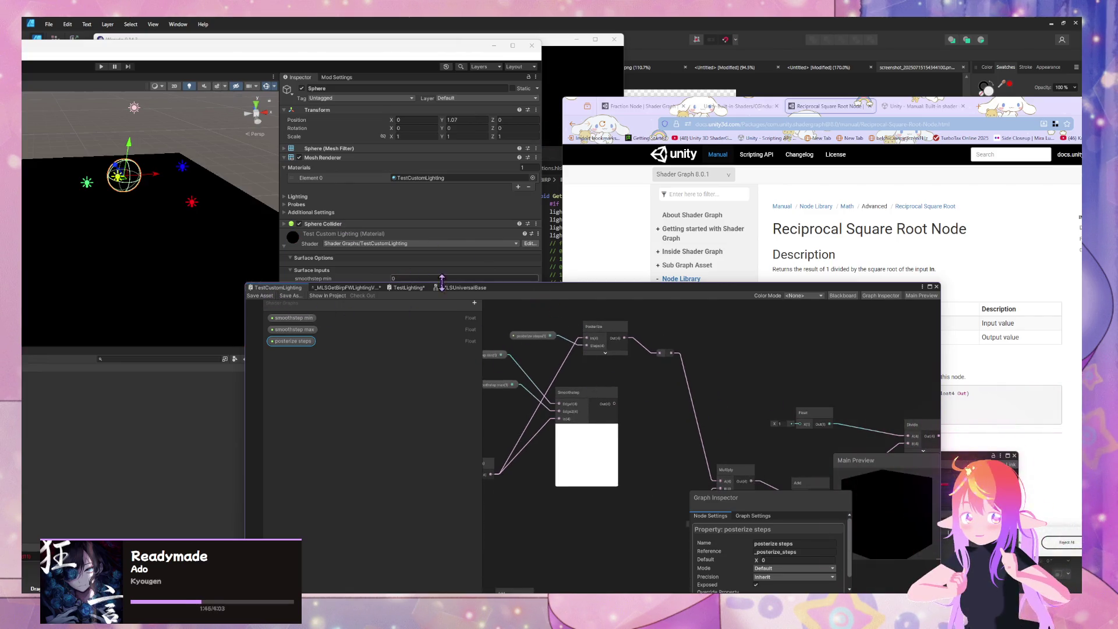
{"action": "mouse_move", "coordinate": [442, 282]}
{"action": "left_mouse_down"}
{"action": "mouse_move", "coordinate": [377, 293]}
{"action": "mouse_move", "coordinate": [439, 295]}
{"action": "left_mouse_up"}
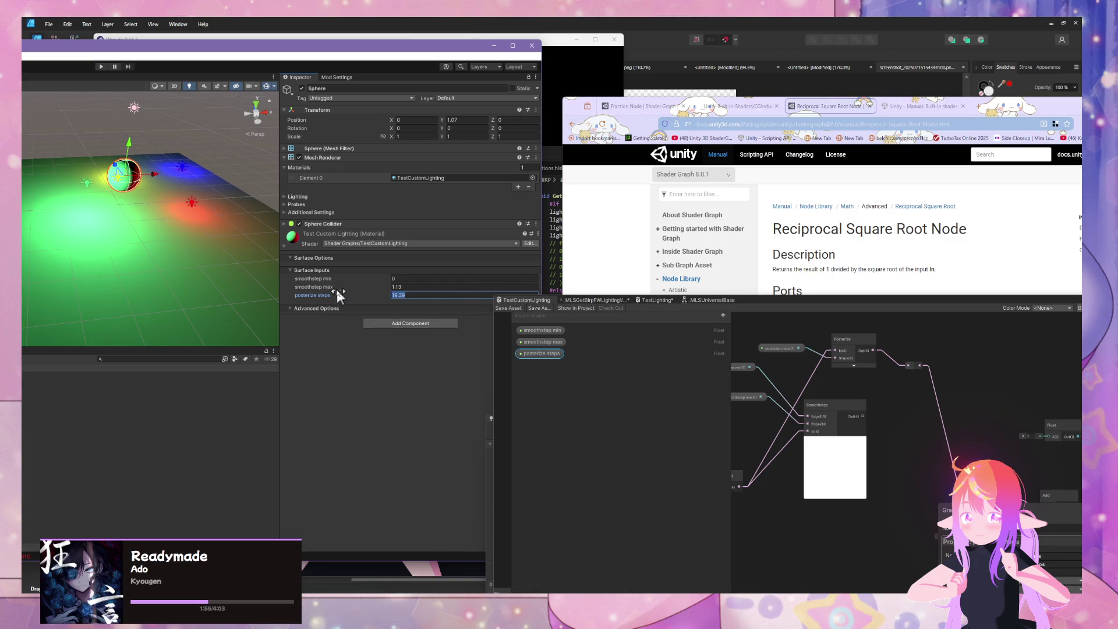
Set posterize steps to 4 on the sphere's material and view the banded shading.
{"action": "type", "text": "4"}
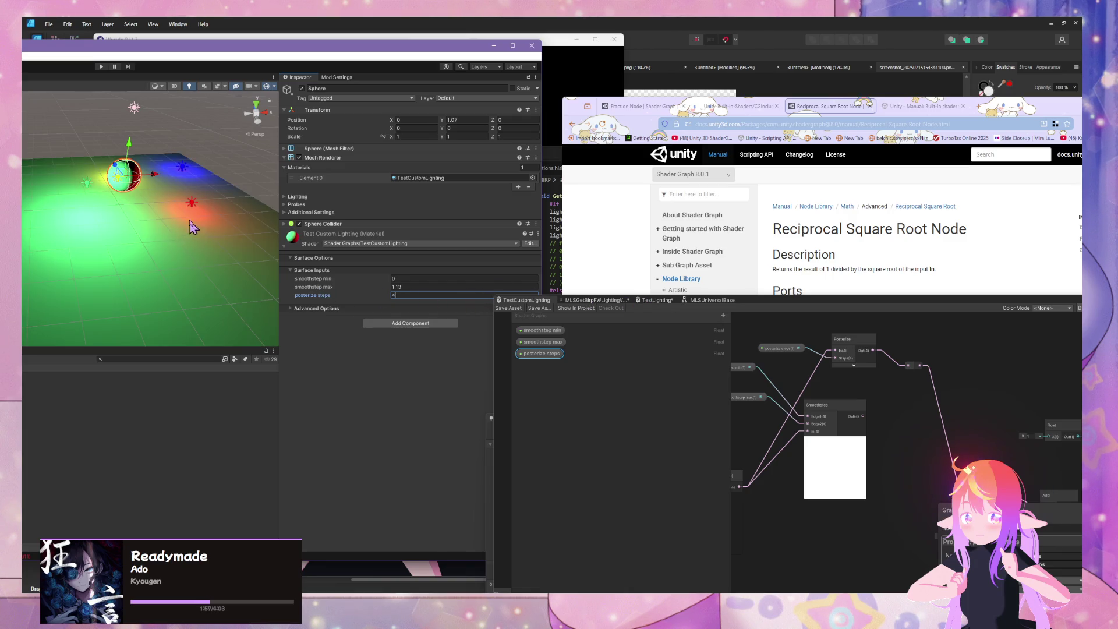
{"action": "mouse_move", "coordinate": [192, 227]}
{"action": "left_mouse_down"}
{"action": "mouse_move", "coordinate": [182, 167]}
{"action": "mouse_move", "coordinate": [267, 292]}
{"action": "mouse_move", "coordinate": [221, 221]}
{"action": "mouse_move", "coordinate": [268, 233]}
{"action": "left_mouse_up"}
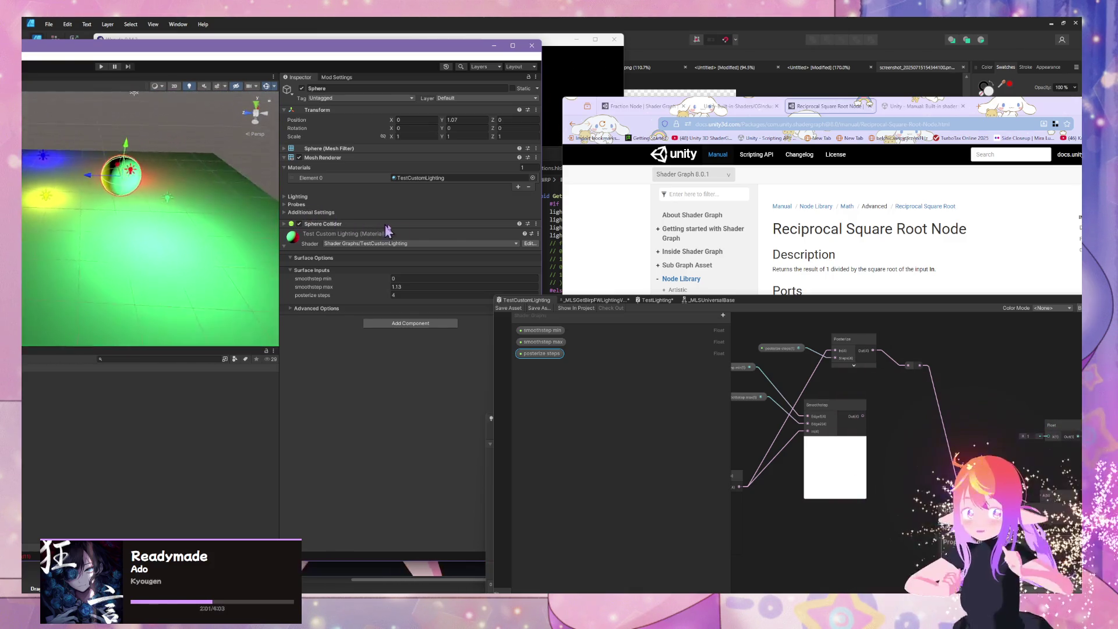
{"action": "mouse_move", "coordinate": [387, 231]}
{"action": "left_mouse_down"}
{"action": "mouse_move", "coordinate": [449, 239]}
{"action": "mouse_move", "coordinate": [399, 247]}
{"action": "mouse_move", "coordinate": [489, 206]}
{"action": "left_mouse_up"}
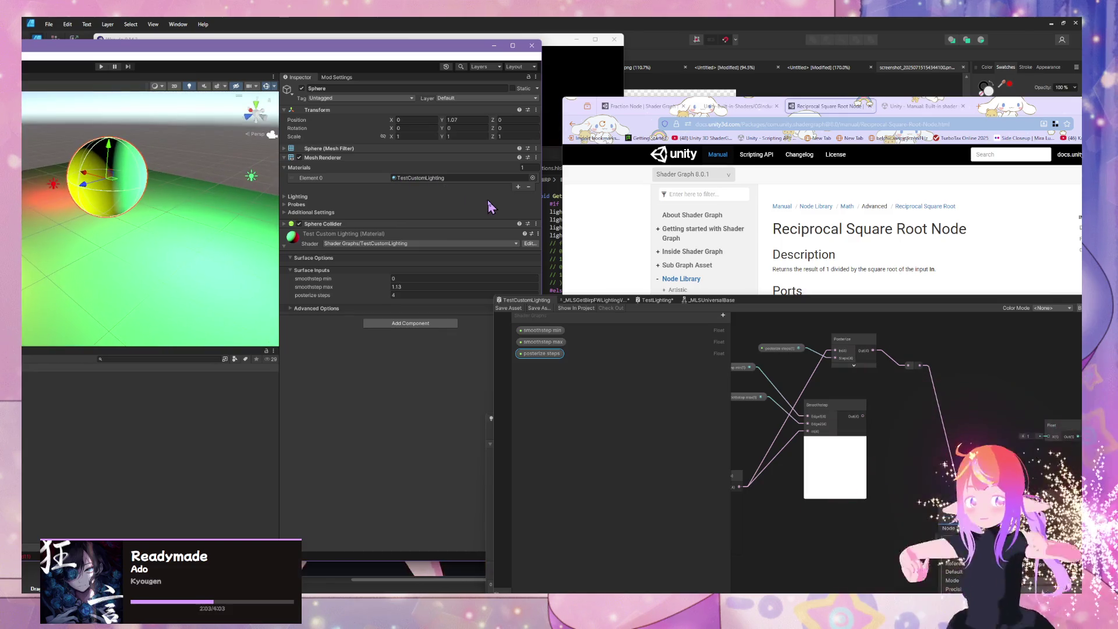
{"action": "mouse_move", "coordinate": [848, 382]}
{"action": "left_mouse_down"}
{"action": "mouse_move", "coordinate": [798, 305]}
{"action": "mouse_move", "coordinate": [835, 417]}
{"action": "left_mouse_up"}
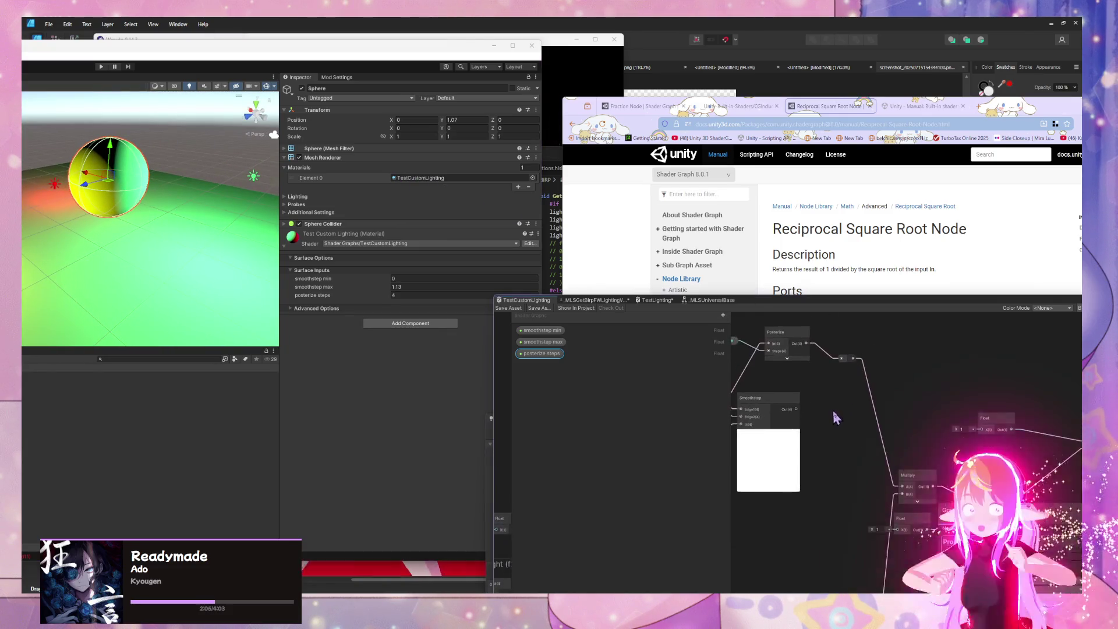
{"action": "scroll", "coordinate": [836, 417], "scroll_direction": "down", "scroll_amount": 2}
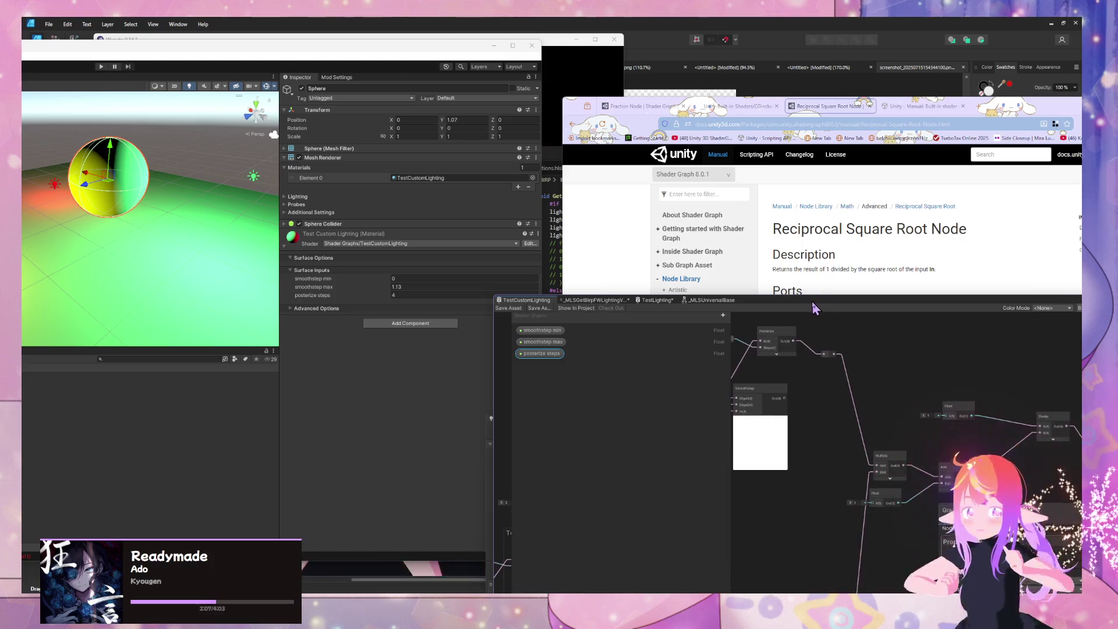
{"action": "left_click_drag", "start_coordinate": [813, 302], "coordinate": [341, 77]}
{"action": "left_click_drag", "start_coordinate": [364, 233], "coordinate": [551, 321]}
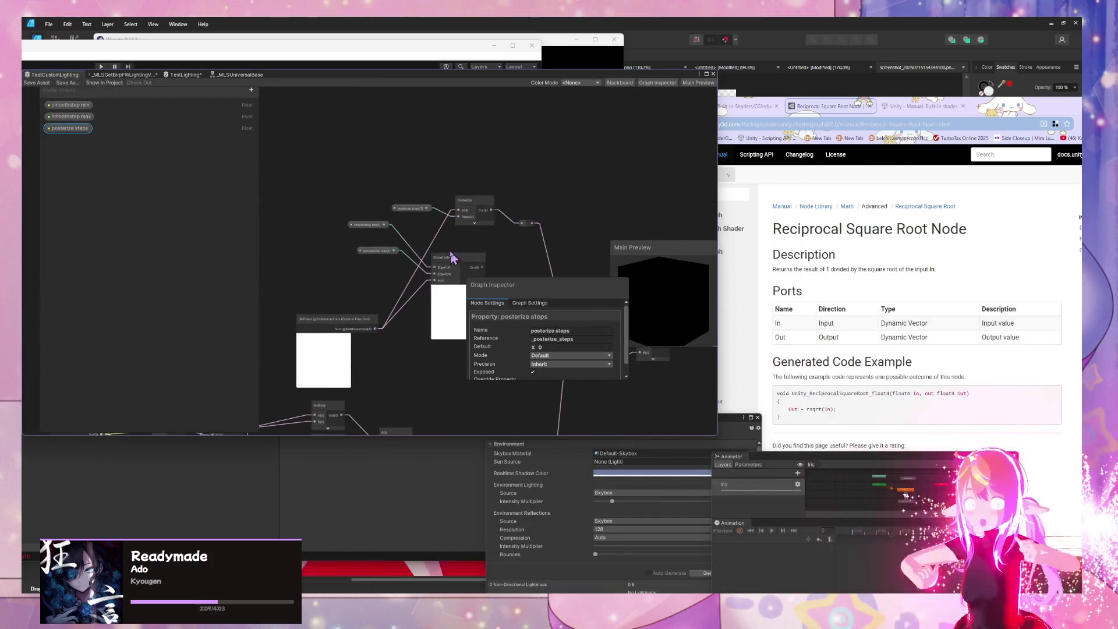
{"action": "left_click_drag", "start_coordinate": [452, 258], "coordinate": [423, 208]}
{"action": "left_click_drag", "start_coordinate": [315, 271], "coordinate": [283, 205]}
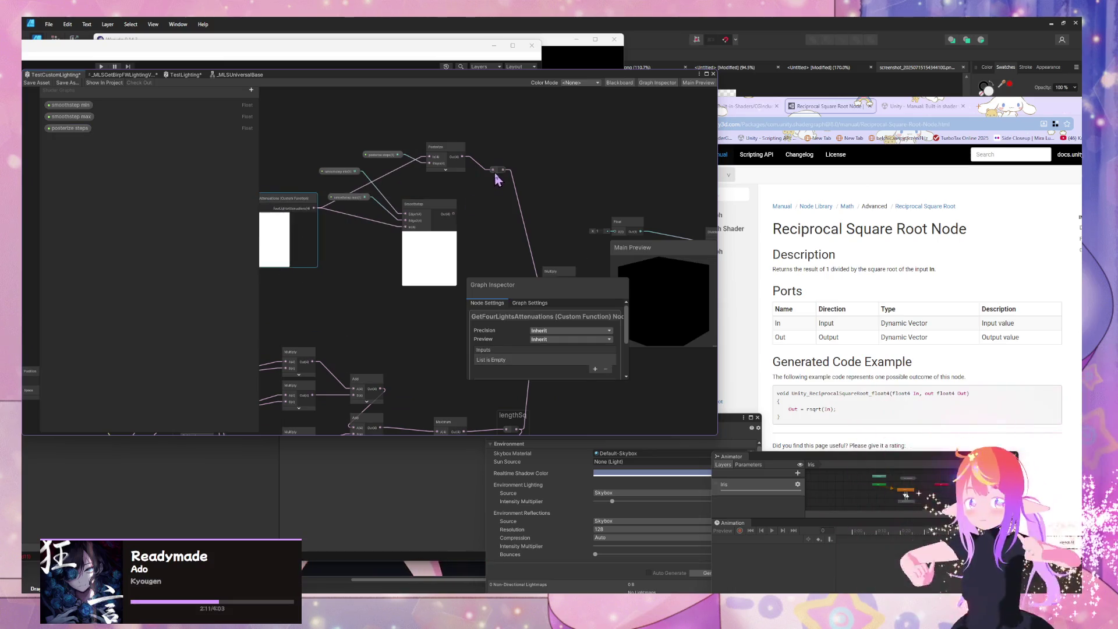
{"action": "left_click_drag", "start_coordinate": [497, 179], "coordinate": [510, 200]}
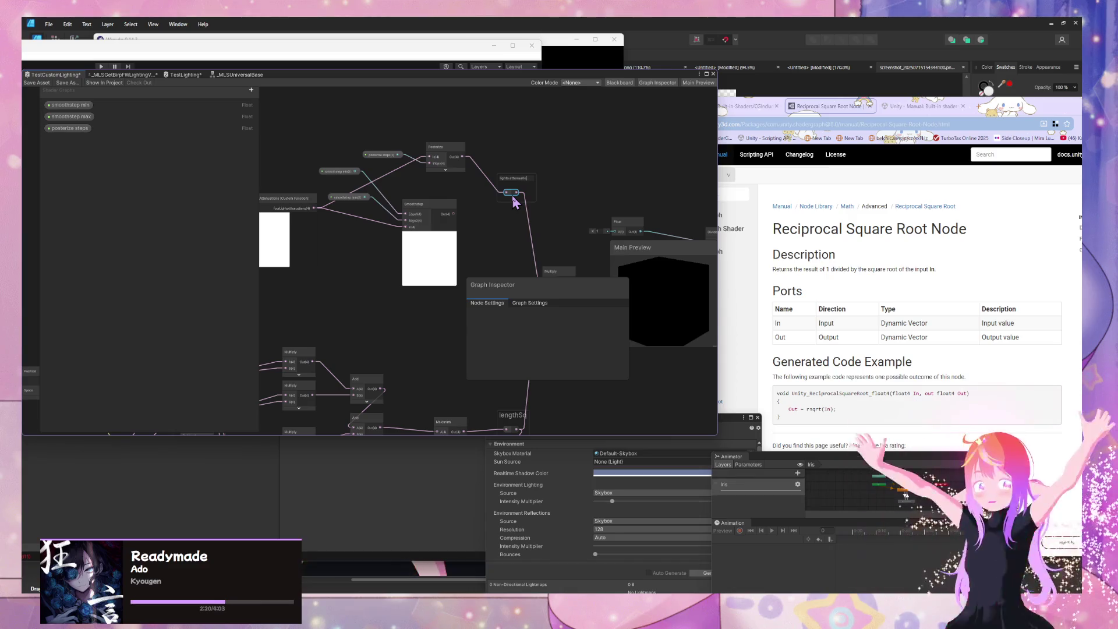
{"action": "scroll", "coordinate": [303, 212], "scroll_direction": "down", "scroll_amount": 5}
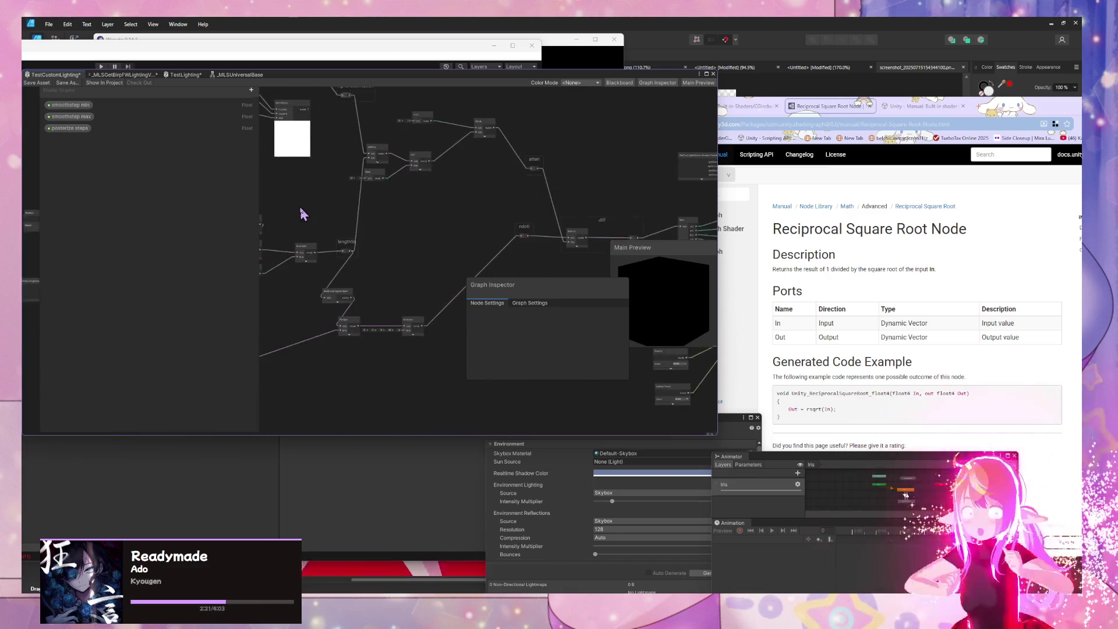
{"action": "scroll", "coordinate": [320, 154], "scroll_direction": "up", "scroll_amount": 5}
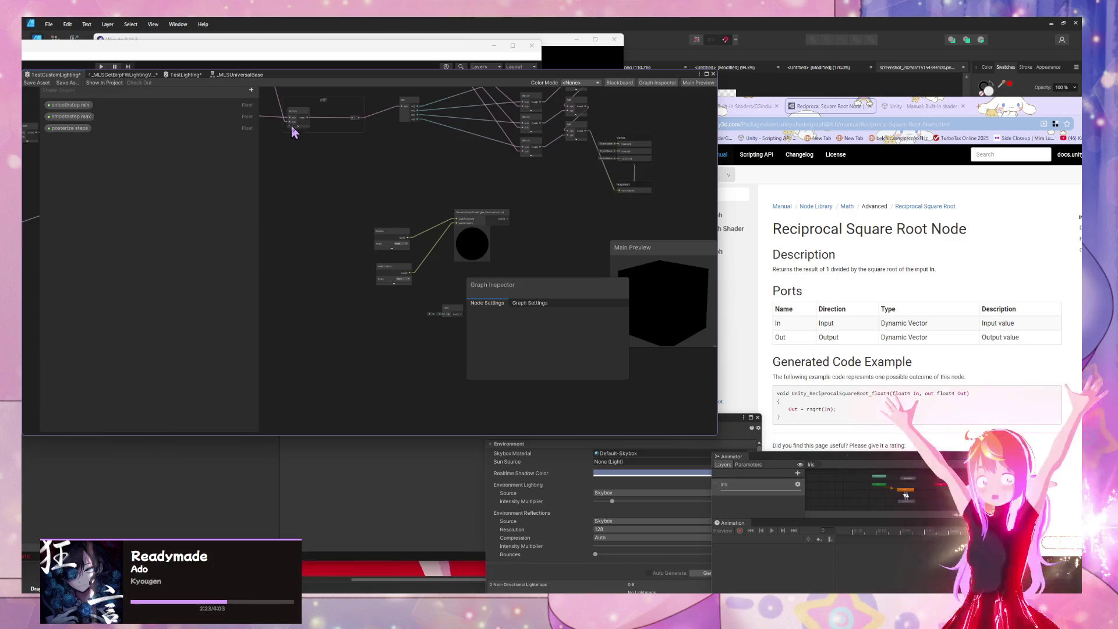
{"action": "mouse_move", "coordinate": [360, 243]}
{"action": "left_mouse_down"}
{"action": "mouse_move", "coordinate": [357, 332]}
{"action": "mouse_move", "coordinate": [395, 280]}
{"action": "mouse_move", "coordinate": [479, 292]}
{"action": "mouse_move", "coordinate": [599, 239]}
{"action": "mouse_move", "coordinate": [347, 349]}
{"action": "mouse_move", "coordinate": [344, 175]}
{"action": "mouse_move", "coordinate": [361, 234]}
{"action": "left_mouse_up"}
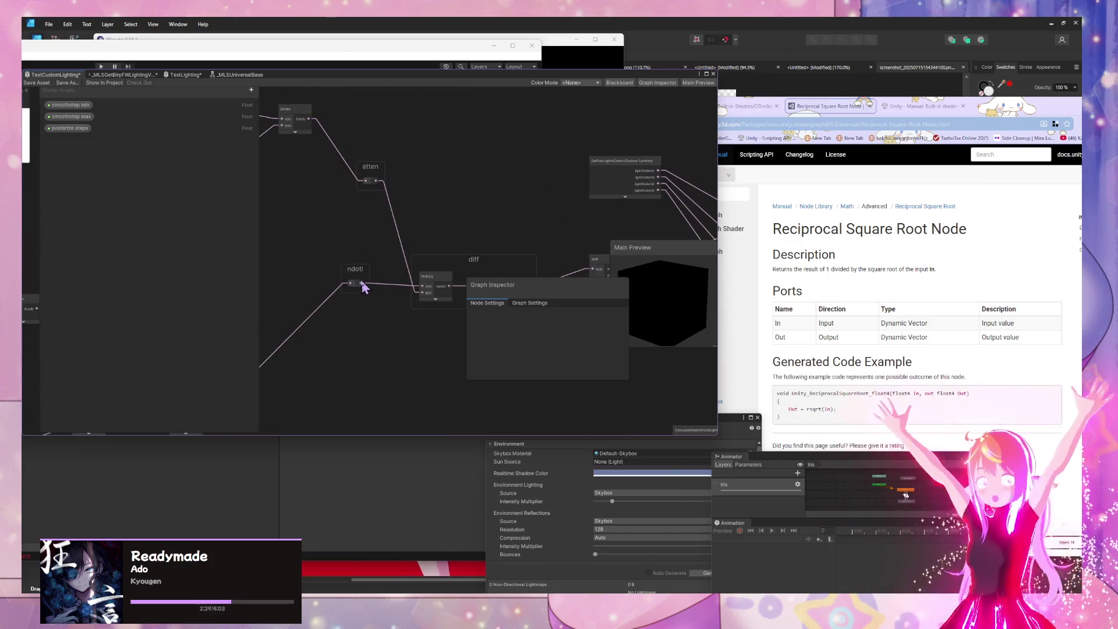
{"action": "scroll", "coordinate": [426, 340], "scroll_direction": "down", "scroll_amount": 3}
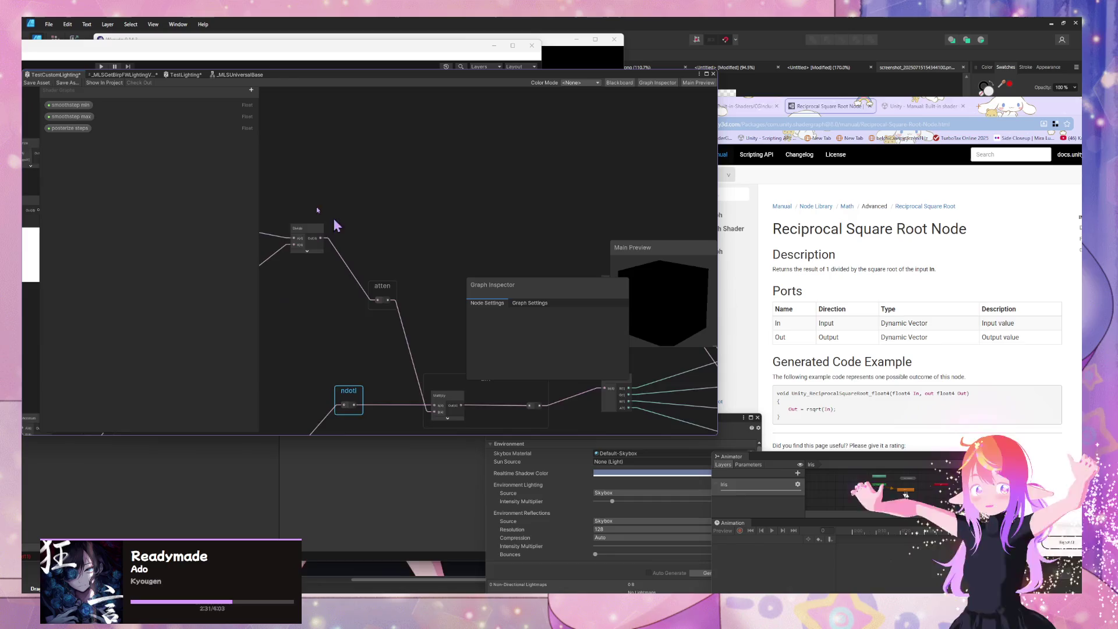
{"action": "mouse_move", "coordinate": [377, 238]}
{"action": "left_mouse_down"}
{"action": "mouse_move", "coordinate": [526, 282]}
{"action": "mouse_move", "coordinate": [361, 248]}
{"action": "left_mouse_up"}
{"action": "scroll", "coordinate": [430, 284], "scroll_direction": "up", "scroll_amount": 2}
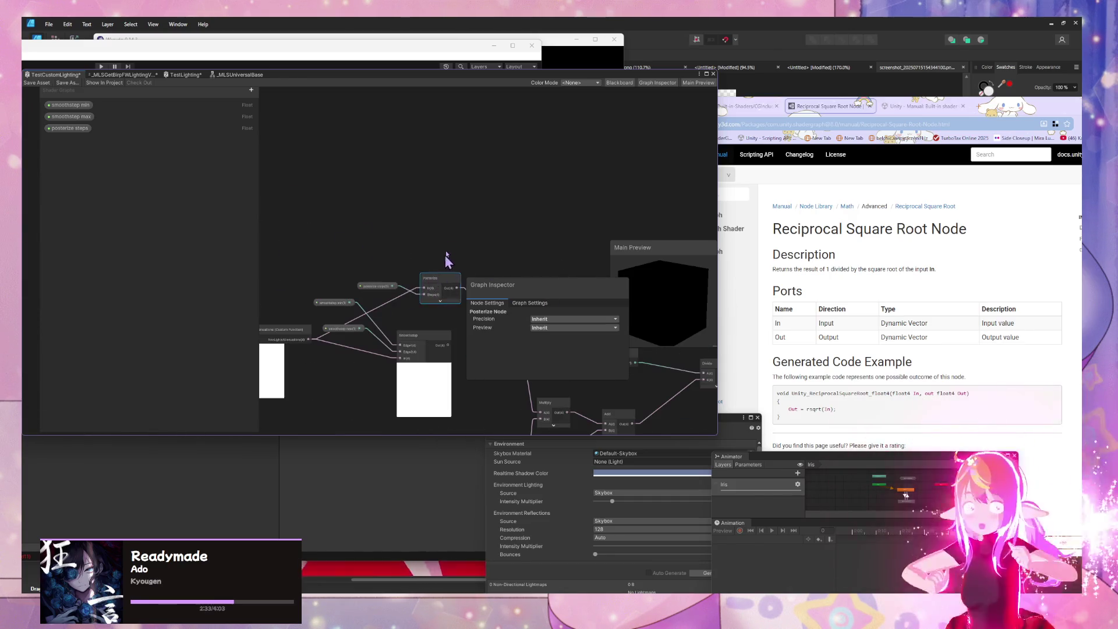
{"action": "left_click_drag", "start_coordinate": [447, 260], "coordinate": [374, 190]}
{"action": "scroll", "coordinate": [418, 241], "scroll_direction": "up", "scroll_amount": 1}
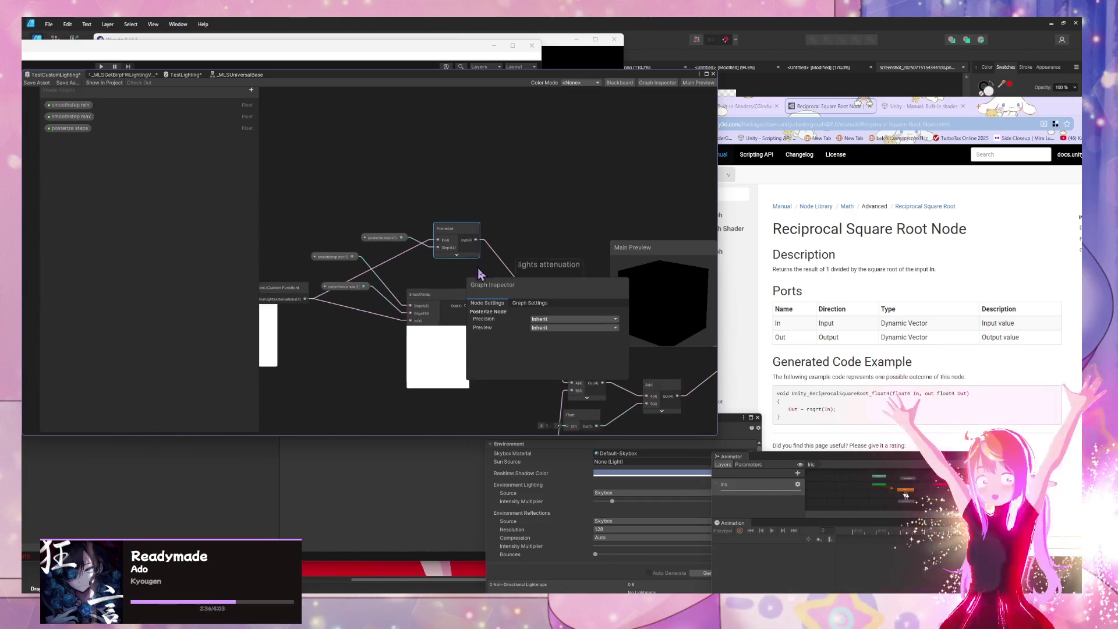
{"action": "left_click", "coordinate": [285, 294]}
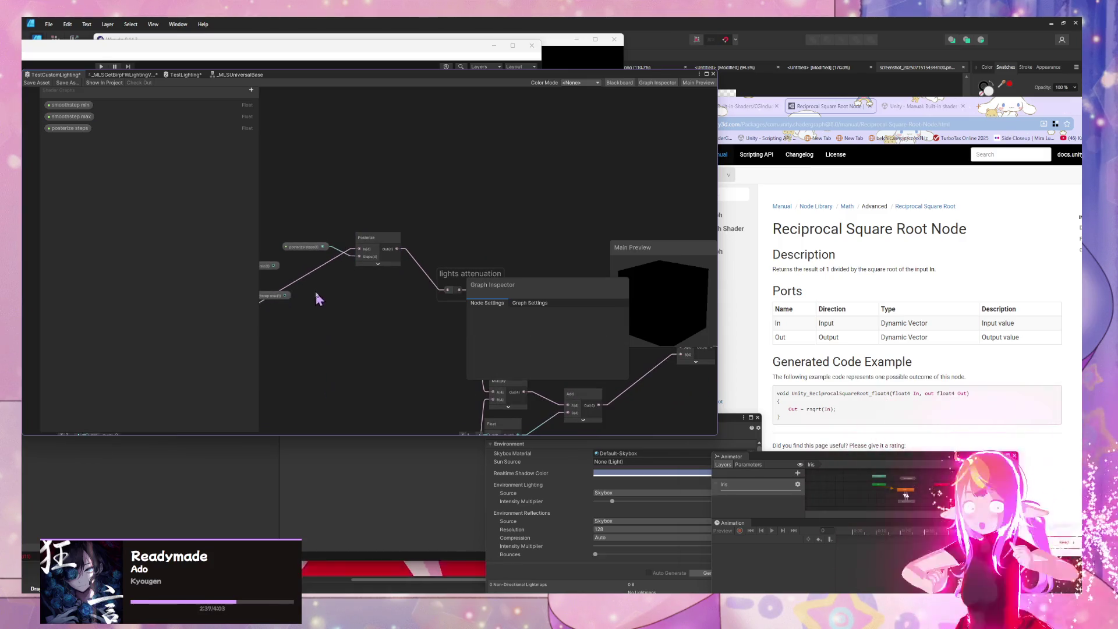
{"action": "left_click", "coordinate": [353, 246]}
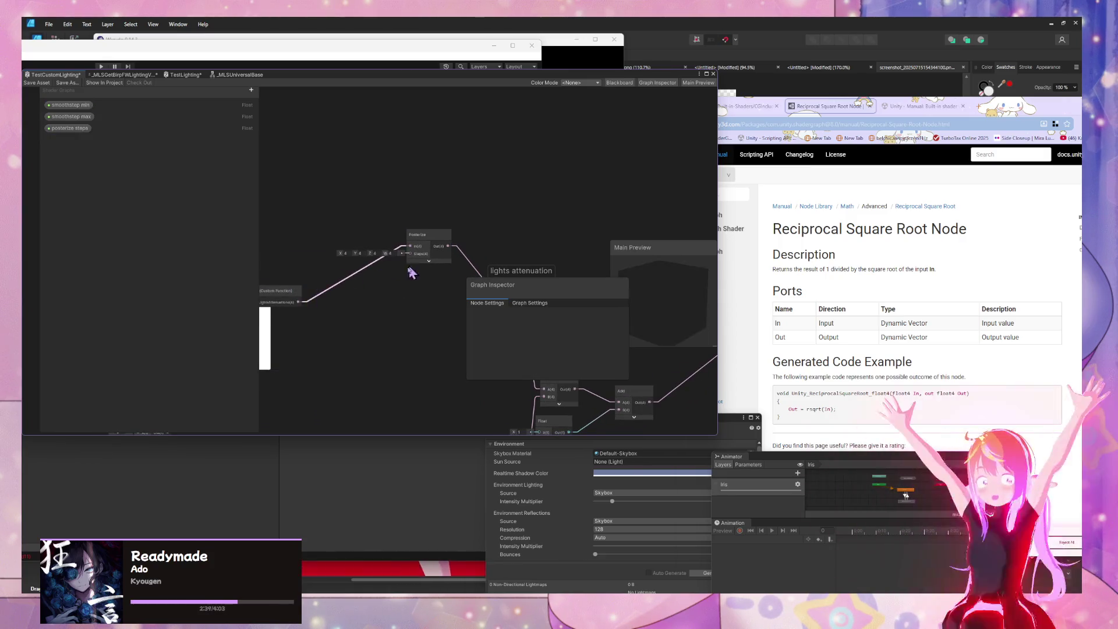
{"action": "left_click", "coordinate": [295, 298]}
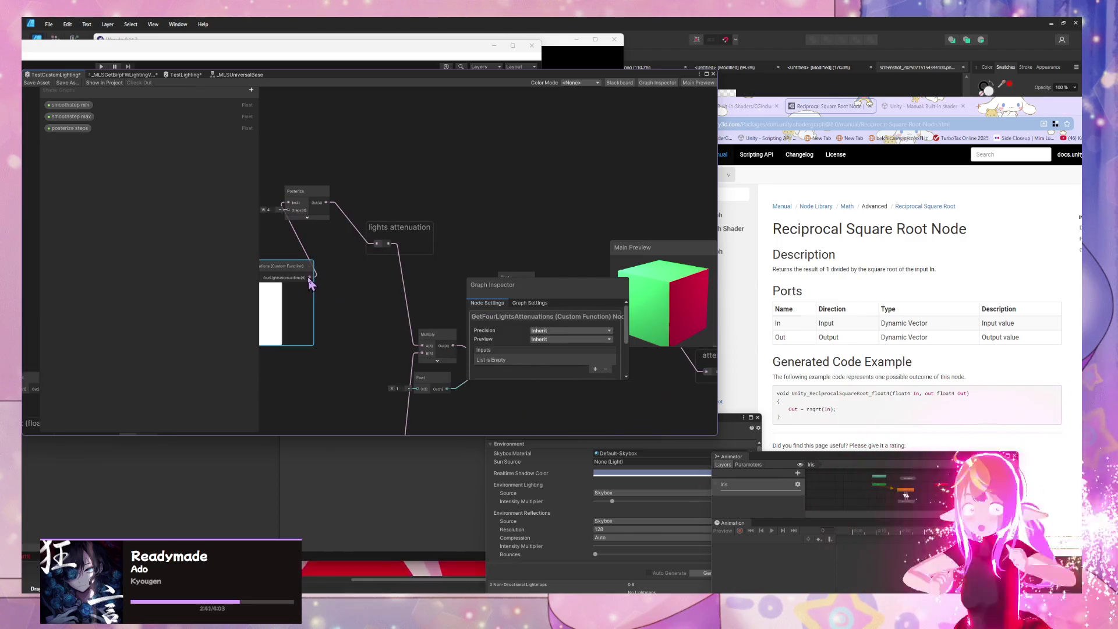
{"action": "left_click", "coordinate": [412, 313]}
{"action": "mouse_move", "coordinate": [412, 312]}
{"action": "left_mouse_down"}
{"action": "mouse_move", "coordinate": [300, 195]}
{"action": "mouse_move", "coordinate": [353, 204]}
{"action": "left_mouse_up"}
{"action": "scroll", "coordinate": [352, 204], "scroll_direction": "down", "scroll_amount": 5}
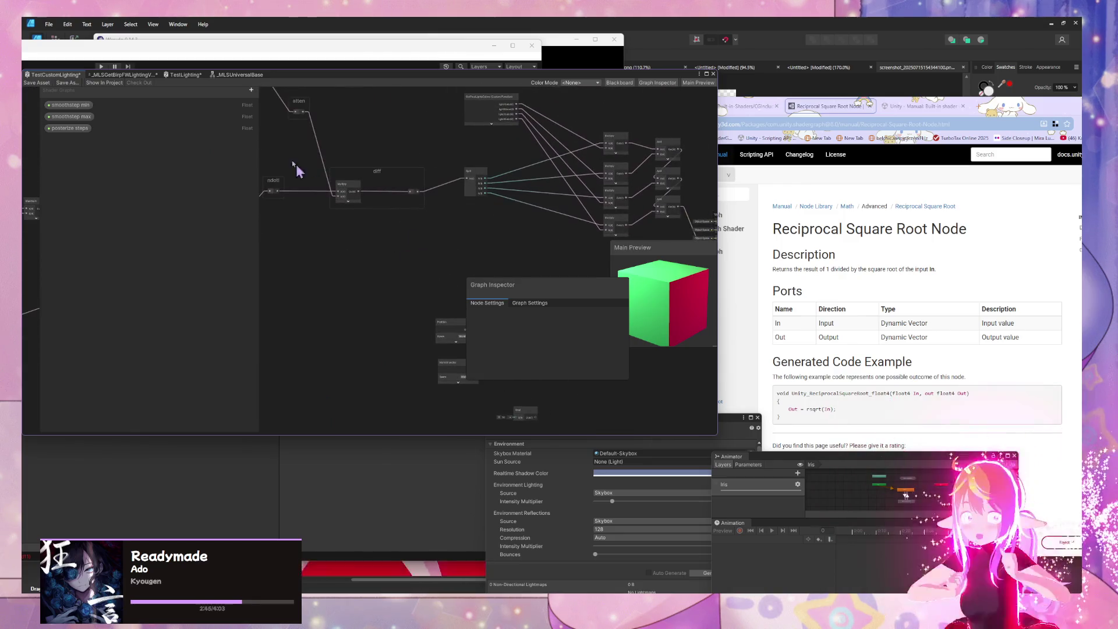
{"action": "left_click_drag", "start_coordinate": [362, 262], "coordinate": [368, 292]}
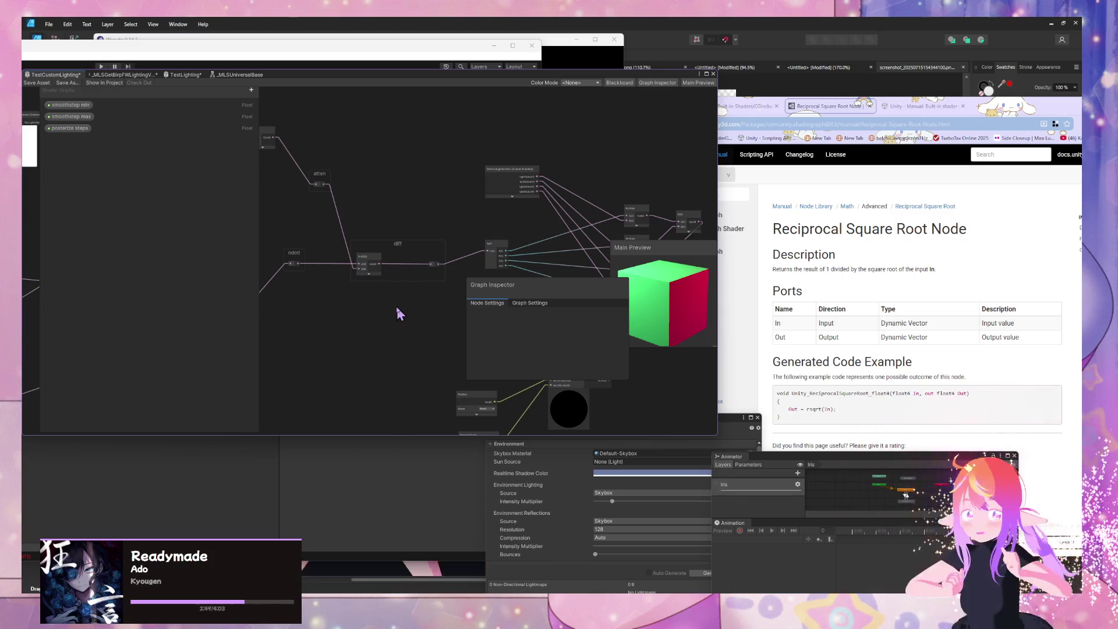
Add a Posterize node below the diff group and feed the Multiply output into it.
{"action": "key", "text": "space"}
{"action": "type", "text": "olygon"}
{"action": "key", "text": "Return"}
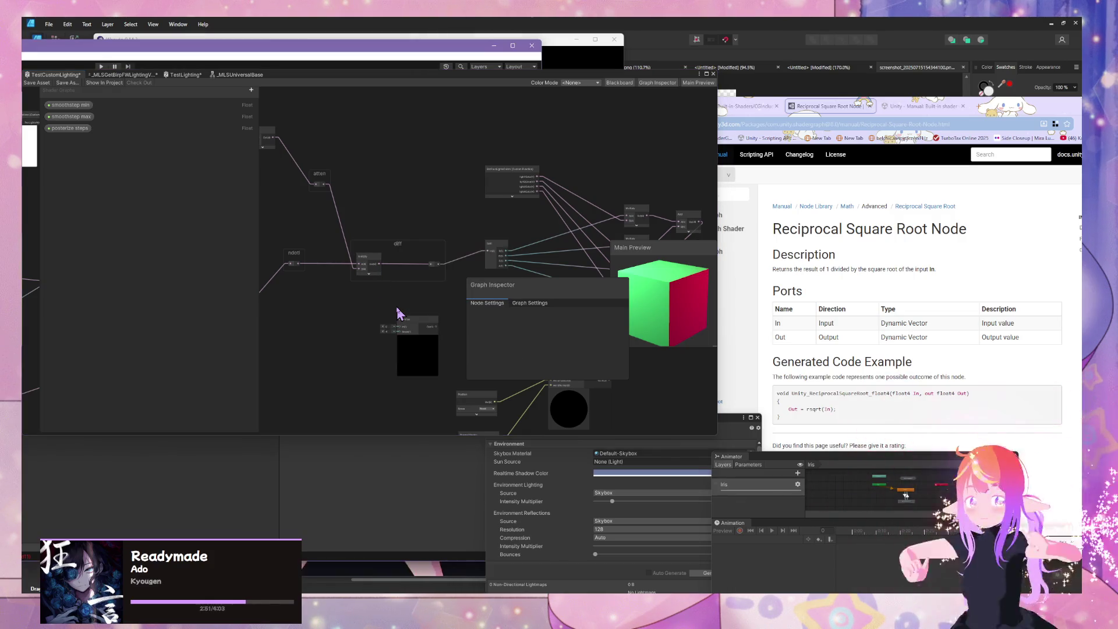
{"action": "scroll", "coordinate": [402, 317], "scroll_direction": "up", "scroll_amount": 2}
{"action": "left_click_drag", "start_coordinate": [441, 333], "coordinate": [412, 312]}
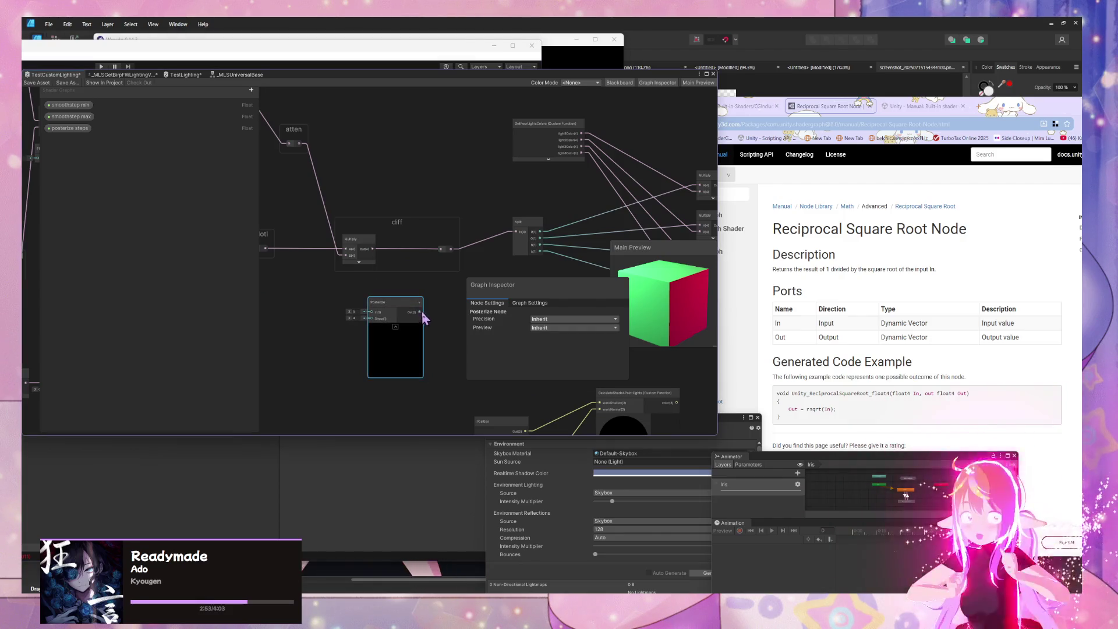
{"action": "left_click_drag", "start_coordinate": [443, 252], "coordinate": [367, 312]}
{"action": "left_click_drag", "start_coordinate": [380, 258], "coordinate": [377, 300]}
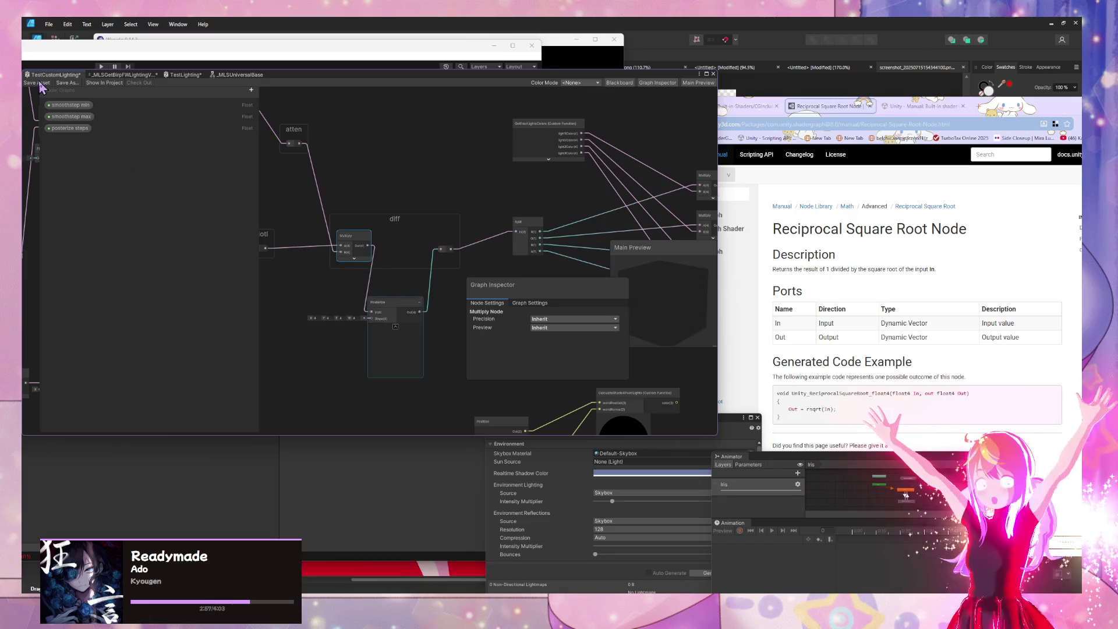
Drive the new Posterize node's Steps input with the posterize steps property.
{"action": "left_click_drag", "start_coordinate": [69, 128], "coordinate": [282, 334]}
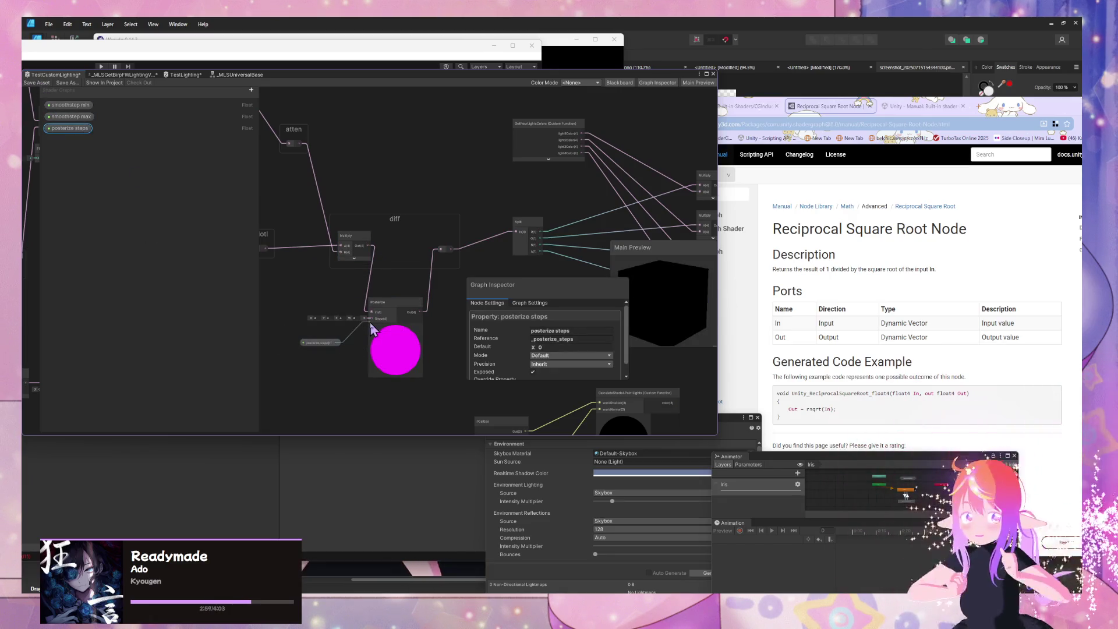
{"action": "left_click_drag", "start_coordinate": [370, 323], "coordinate": [371, 320]}
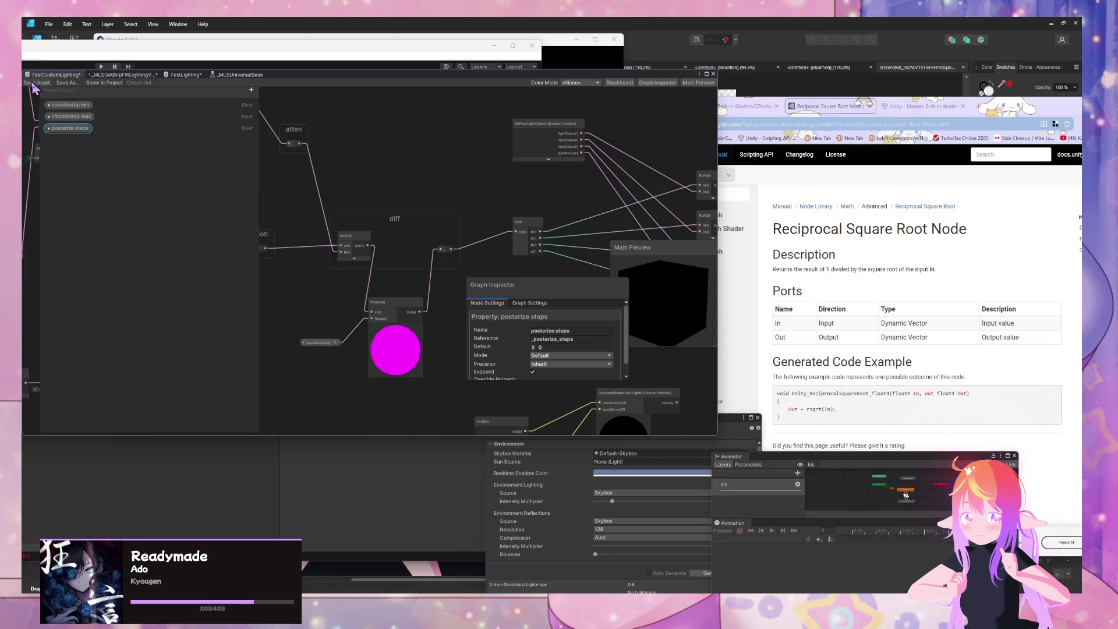
{"action": "mouse_move", "coordinate": [314, 79]}
{"action": "left_mouse_down"}
{"action": "mouse_move", "coordinate": [687, 137]}
{"action": "mouse_move", "coordinate": [626, 141]}
{"action": "left_mouse_up"}
{"action": "scroll", "coordinate": [248, 204], "scroll_direction": "down", "scroll_amount": 3}
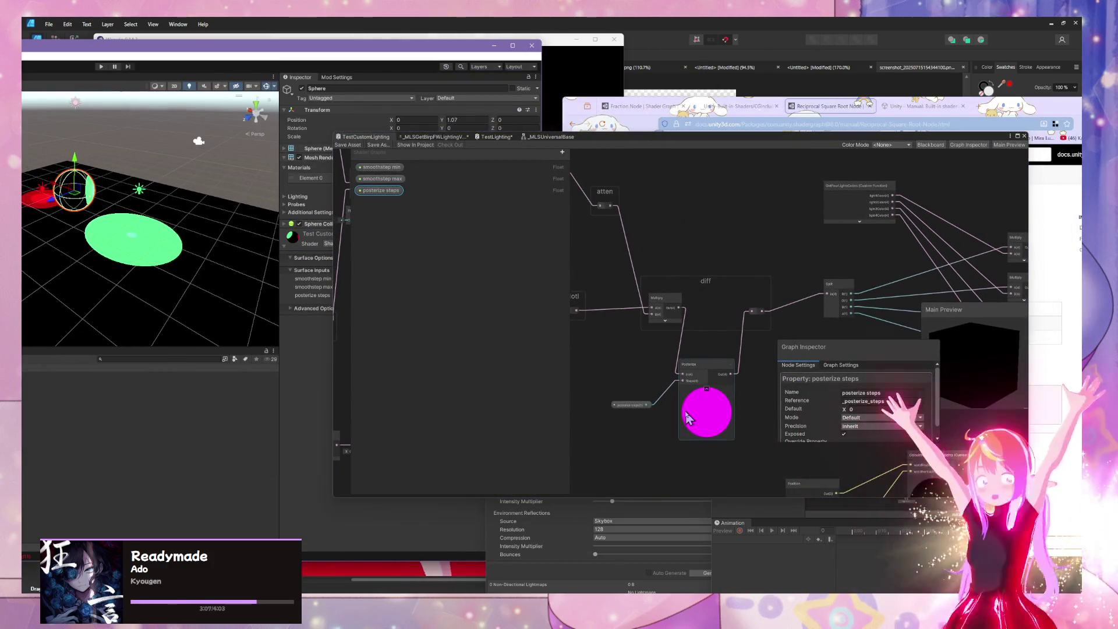
Collapse the Posterize node's preview and bring the Multiply and Add nodes into view.
{"action": "left_click", "coordinate": [706, 411]}
{"action": "left_click", "coordinate": [707, 391]}
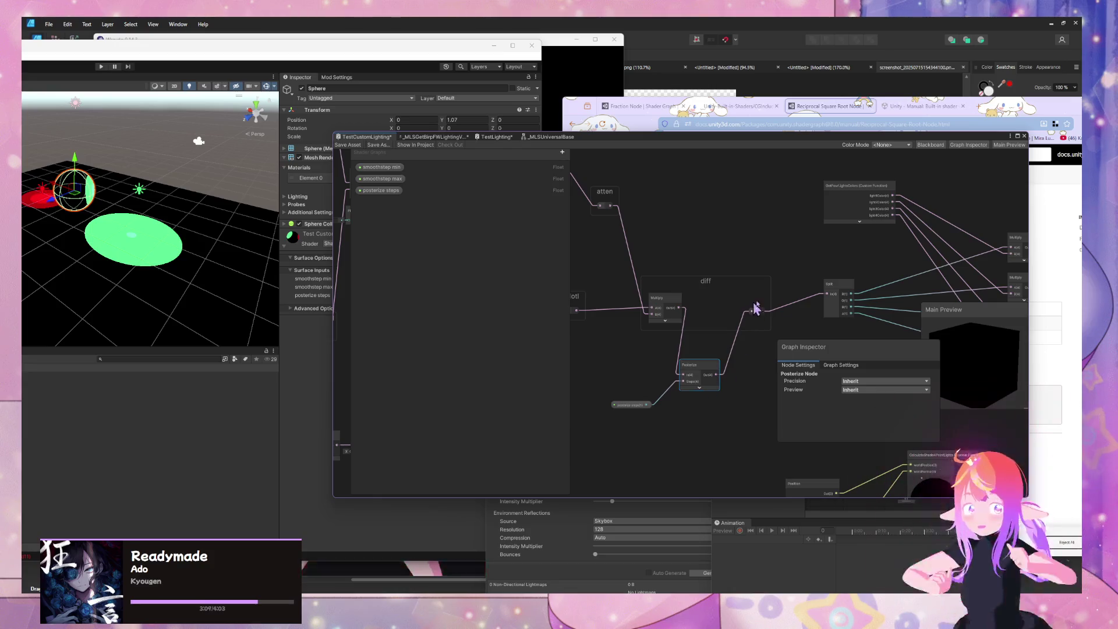
{"action": "mouse_move", "coordinate": [842, 307]}
{"action": "left_mouse_down"}
{"action": "mouse_move", "coordinate": [794, 215]}
{"action": "mouse_move", "coordinate": [856, 254]}
{"action": "left_mouse_up"}
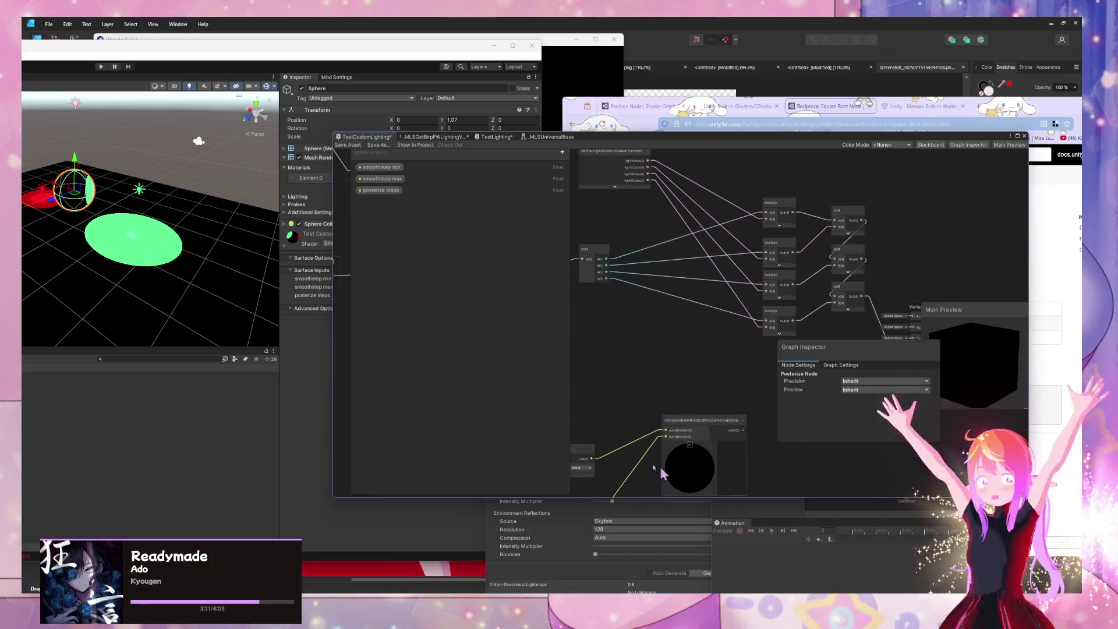
{"action": "left_click_drag", "start_coordinate": [198, 210], "coordinate": [34, 199]}
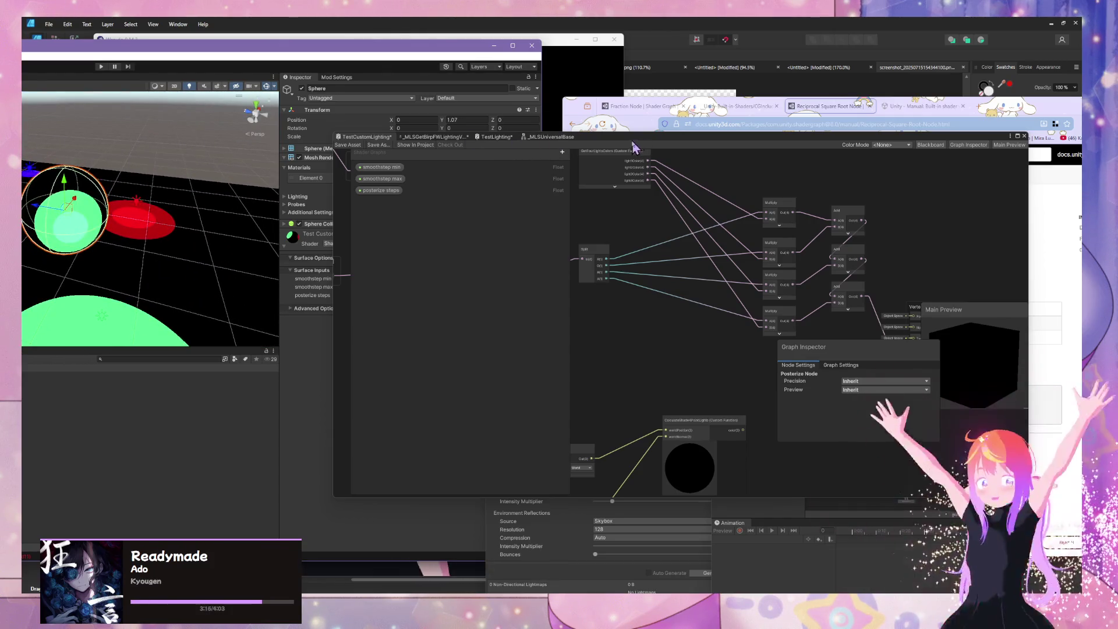
Scrub the material's posterize steps through 8.52 and 1.51, settling at 24.92.
{"action": "left_click_drag", "start_coordinate": [432, 141], "coordinate": [653, 211]}
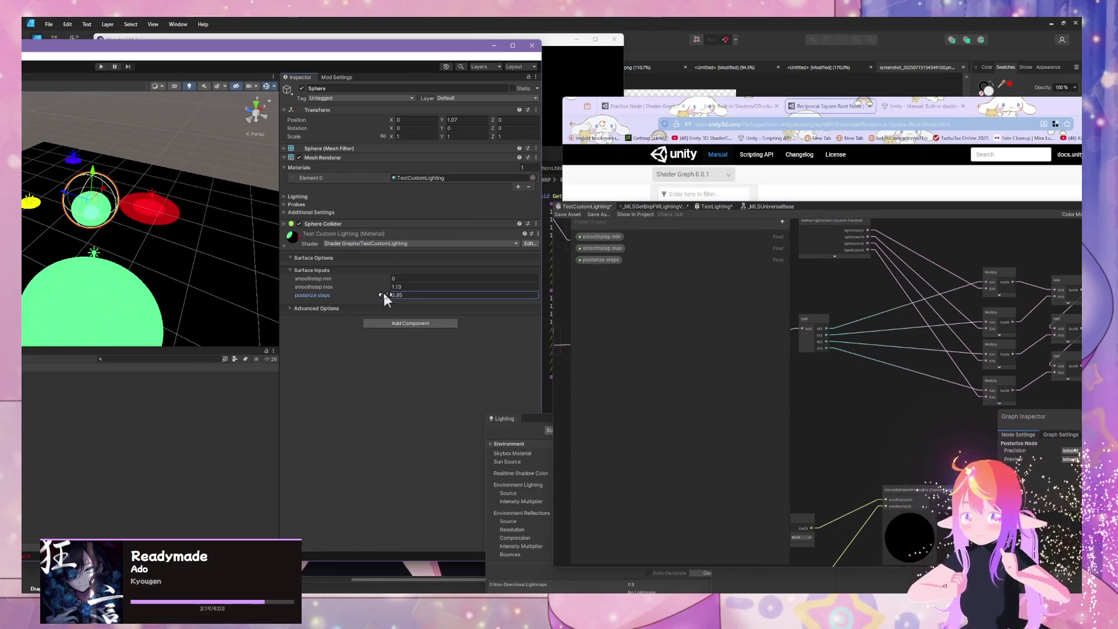
{"action": "left_click_drag", "start_coordinate": [383, 290], "coordinate": [422, 291]}
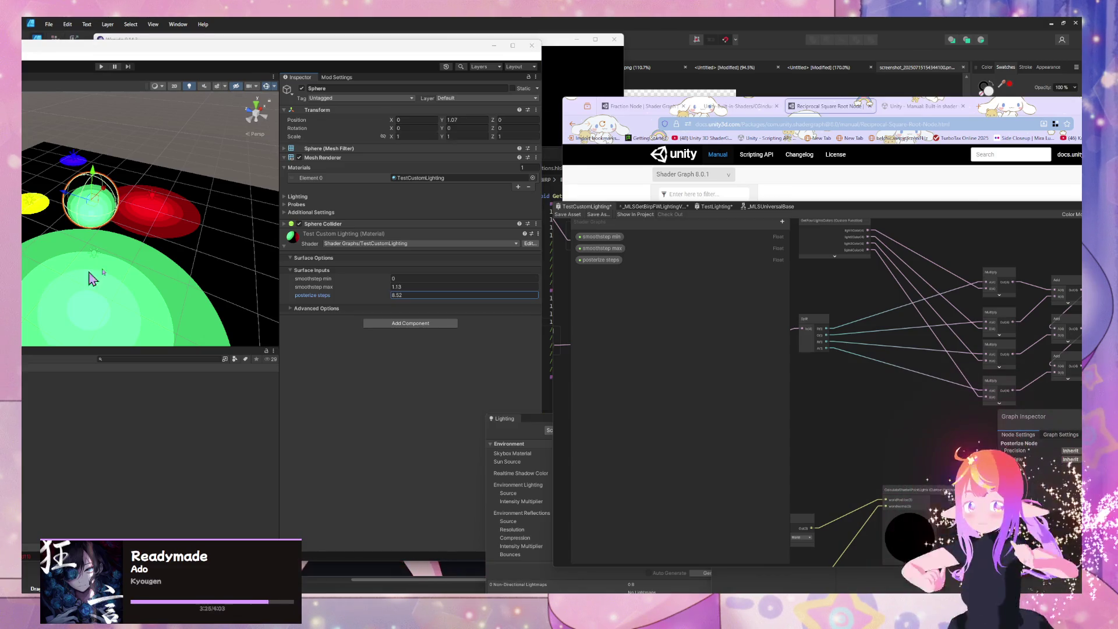
{"action": "mouse_move", "coordinate": [90, 270]}
{"action": "left_mouse_down"}
{"action": "mouse_move", "coordinate": [129, 249]}
{"action": "mouse_move", "coordinate": [203, 262]}
{"action": "left_mouse_up"}
{"action": "mouse_move", "coordinate": [122, 320]}
{"action": "left_mouse_down"}
{"action": "mouse_move", "coordinate": [229, 280]}
{"action": "mouse_move", "coordinate": [391, 242]}
{"action": "left_mouse_up"}
{"action": "mouse_move", "coordinate": [386, 294]}
{"action": "left_mouse_down"}
{"action": "mouse_move", "coordinate": [425, 299]}
{"action": "mouse_move", "coordinate": [355, 307]}
{"action": "mouse_move", "coordinate": [423, 300]}
{"action": "mouse_move", "coordinate": [391, 294]}
{"action": "mouse_move", "coordinate": [520, 296]}
{"action": "left_mouse_up"}
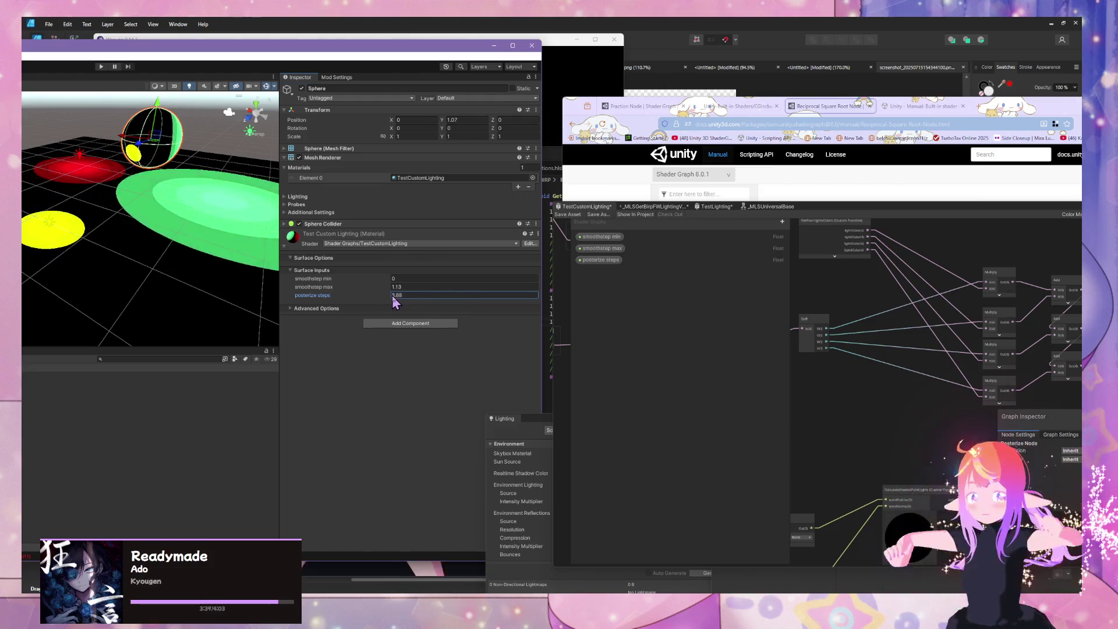
{"action": "mouse_move", "coordinate": [482, 286]}
{"action": "left_mouse_down"}
{"action": "mouse_move", "coordinate": [631, 267]}
{"action": "mouse_move", "coordinate": [386, 284]}
{"action": "mouse_move", "coordinate": [566, 268]}
{"action": "mouse_move", "coordinate": [417, 282]}
{"action": "mouse_move", "coordinate": [521, 253]}
{"action": "mouse_move", "coordinate": [444, 282]}
{"action": "mouse_move", "coordinate": [525, 273]}
{"action": "mouse_move", "coordinate": [400, 286]}
{"action": "mouse_move", "coordinate": [589, 260]}
{"action": "mouse_move", "coordinate": [400, 282]}
{"action": "mouse_move", "coordinate": [497, 266]}
{"action": "mouse_move", "coordinate": [418, 264]}
{"action": "mouse_move", "coordinate": [428, 265]}
{"action": "mouse_move", "coordinate": [375, 277]}
{"action": "mouse_move", "coordinate": [425, 290]}
{"action": "mouse_move", "coordinate": [568, 271]}
{"action": "mouse_move", "coordinate": [349, 298]}
{"action": "mouse_move", "coordinate": [400, 292]}
{"action": "mouse_move", "coordinate": [386, 282]}
{"action": "left_mouse_up"}
{"action": "left_click_drag", "start_coordinate": [194, 225], "coordinate": [233, 192]}
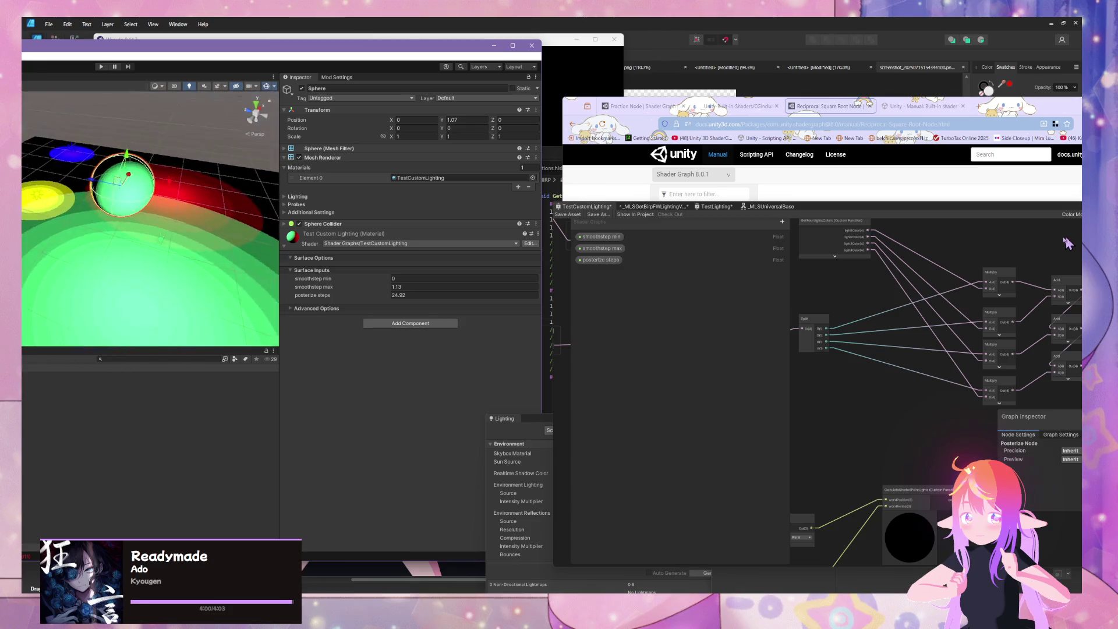
Glance at Affinity Photo, then return to Unity and slide the sphere along X to -0.902.
{"action": "left_click", "coordinate": [714, 24]}
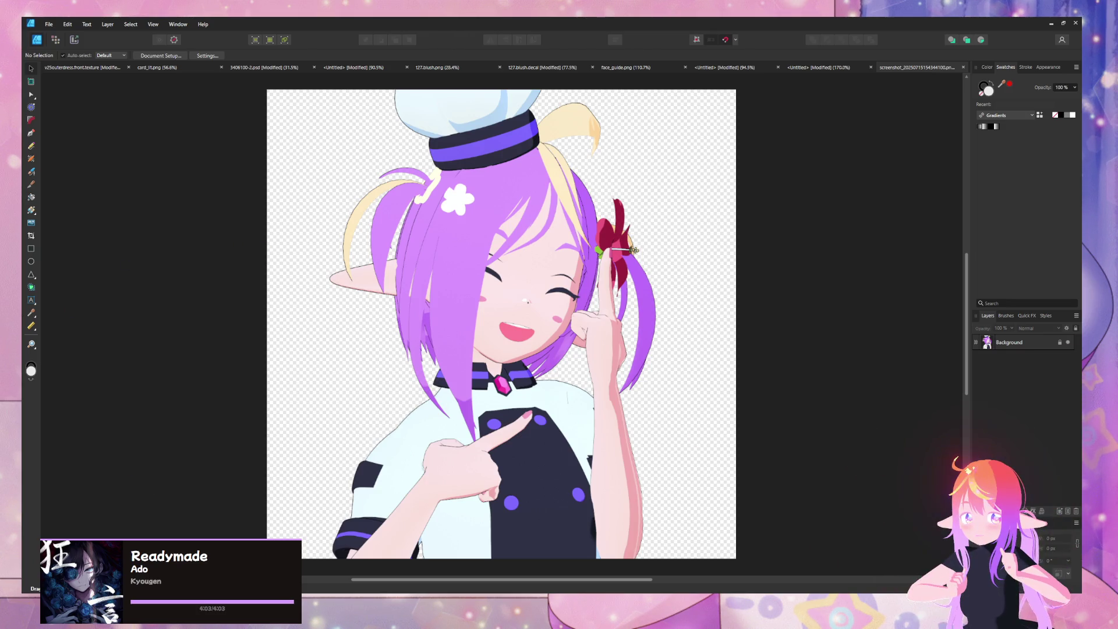
{"action": "key", "text": "alt+Tab"}
{"action": "mouse_move", "coordinate": [130, 202]}
{"action": "left_mouse_down"}
{"action": "mouse_move", "coordinate": [166, 190]}
{"action": "mouse_move", "coordinate": [120, 259]}
{"action": "mouse_move", "coordinate": [47, 315]}
{"action": "left_mouse_up"}
{"action": "mouse_move", "coordinate": [24, 215]}
{"action": "left_mouse_down"}
{"action": "mouse_move", "coordinate": [139, 206]}
{"action": "mouse_move", "coordinate": [57, 215]}
{"action": "left_mouse_up"}
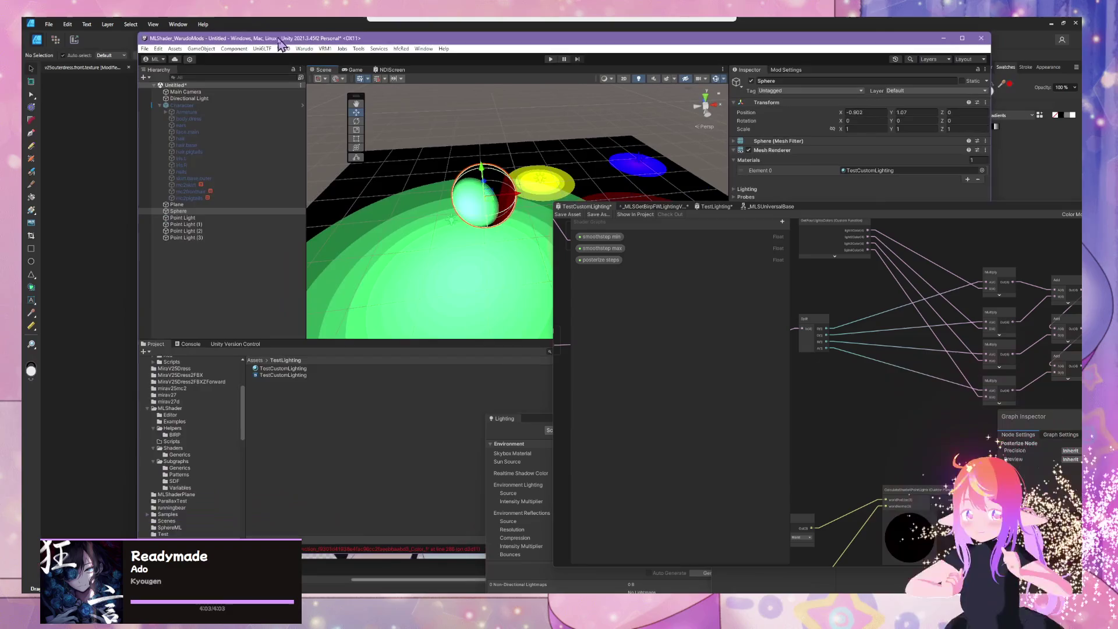
Lower the sphere toward the ground to position (-0.508, 0.907, -0.395).
{"action": "mouse_move", "coordinate": [516, 242]}
{"action": "left_mouse_down"}
{"action": "mouse_move", "coordinate": [432, 224]}
{"action": "mouse_move", "coordinate": [370, 193]}
{"action": "left_mouse_up"}
{"action": "mouse_move", "coordinate": [443, 160]}
{"action": "left_mouse_down"}
{"action": "mouse_move", "coordinate": [457, 225]}
{"action": "mouse_move", "coordinate": [416, 64]}
{"action": "mouse_move", "coordinate": [449, 219]}
{"action": "mouse_move", "coordinate": [525, 194]}
{"action": "mouse_move", "coordinate": [417, 254]}
{"action": "mouse_move", "coordinate": [444, 163]}
{"action": "mouse_move", "coordinate": [447, 218]}
{"action": "mouse_move", "coordinate": [415, 217]}
{"action": "mouse_move", "coordinate": [466, 175]}
{"action": "mouse_move", "coordinate": [425, 215]}
{"action": "mouse_move", "coordinate": [473, 189]}
{"action": "mouse_move", "coordinate": [423, 177]}
{"action": "mouse_move", "coordinate": [431, 201]}
{"action": "mouse_move", "coordinate": [399, 194]}
{"action": "mouse_move", "coordinate": [406, 171]}
{"action": "mouse_move", "coordinate": [396, 183]}
{"action": "mouse_move", "coordinate": [409, 198]}
{"action": "mouse_move", "coordinate": [413, 190]}
{"action": "mouse_move", "coordinate": [422, 215]}
{"action": "left_mouse_up"}
Set the posterize steps property's default value to 4 in the Graph Inspector.
{"action": "left_click", "coordinate": [619, 260]}
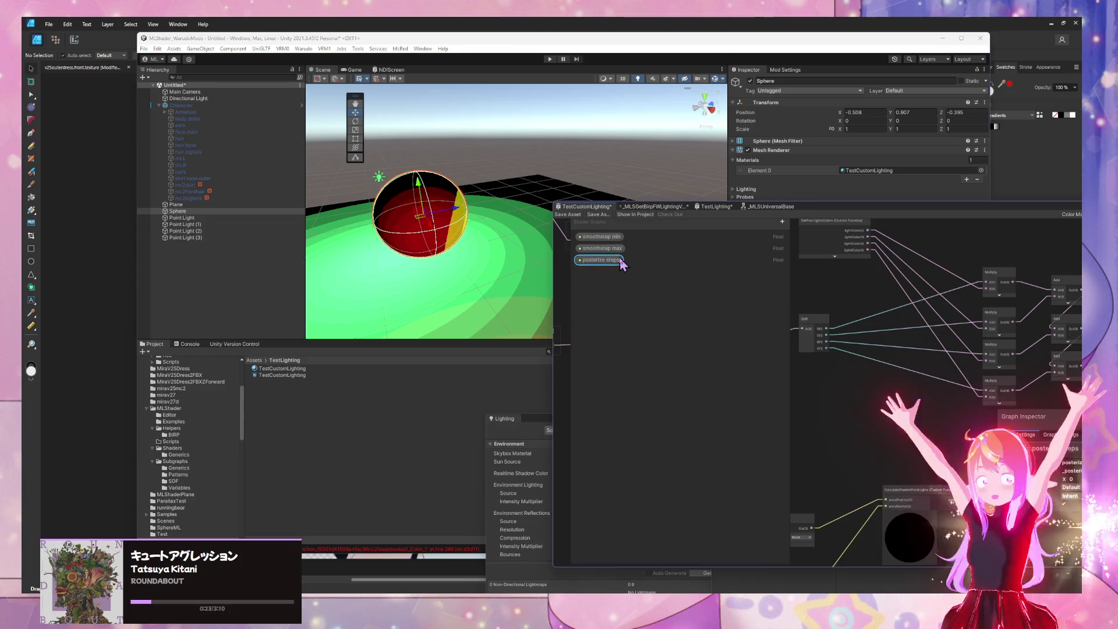
{"action": "mouse_move", "coordinate": [833, 216]}
{"action": "left_mouse_down"}
{"action": "mouse_move", "coordinate": [552, 125]}
{"action": "mouse_move", "coordinate": [501, 138]}
{"action": "left_mouse_up"}
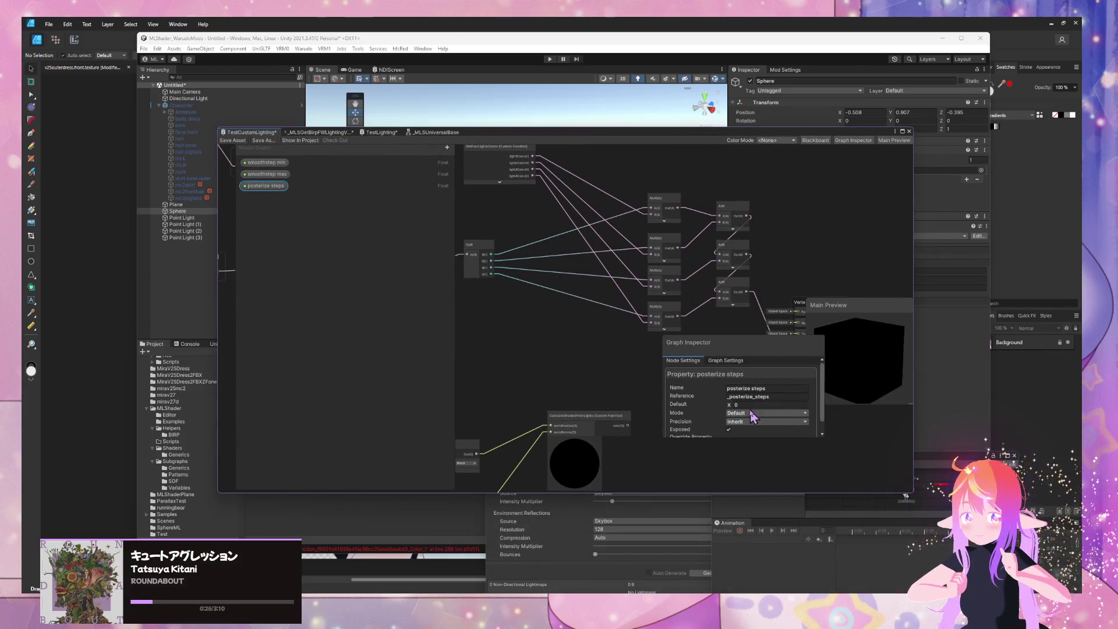
{"action": "scroll", "coordinate": [757, 414], "scroll_direction": "down", "scroll_amount": 1}
{"action": "left_click", "coordinate": [761, 393]}
{"action": "type", "text": "4"}
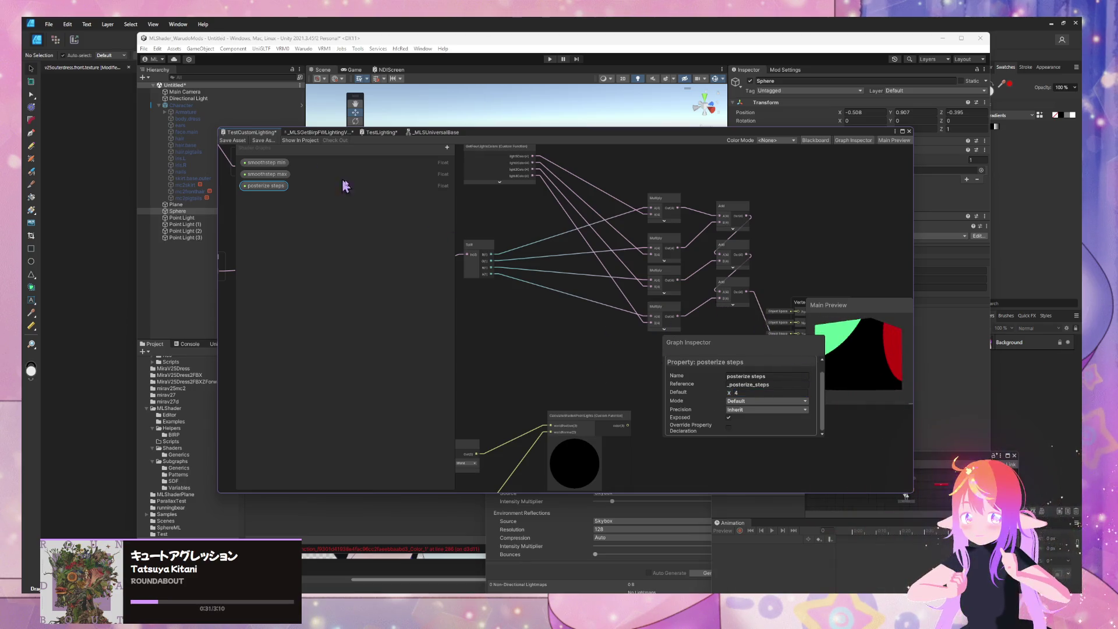
{"action": "mouse_move", "coordinate": [486, 142]}
{"action": "left_mouse_down"}
{"action": "mouse_move", "coordinate": [866, 183]}
{"action": "mouse_move", "coordinate": [552, 164]}
{"action": "mouse_move", "coordinate": [538, 311]}
{"action": "left_mouse_up"}
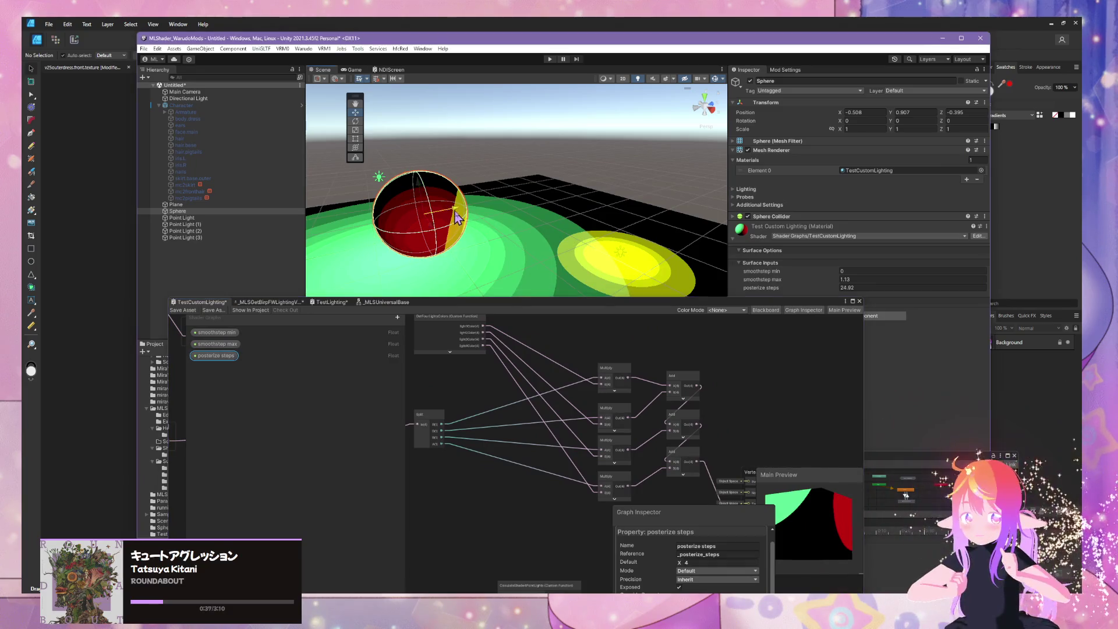
Move the sphere left across the floor and raise it slightly above it.
{"action": "mouse_move", "coordinate": [457, 220]}
{"action": "left_mouse_down"}
{"action": "mouse_move", "coordinate": [621, 222]}
{"action": "mouse_move", "coordinate": [401, 271]}
{"action": "mouse_move", "coordinate": [459, 249]}
{"action": "mouse_move", "coordinate": [537, 250]}
{"action": "mouse_move", "coordinate": [798, 315]}
{"action": "mouse_move", "coordinate": [658, 263]}
{"action": "left_mouse_up"}
{"action": "mouse_move", "coordinate": [504, 231]}
{"action": "left_mouse_down"}
{"action": "mouse_move", "coordinate": [648, 182]}
{"action": "mouse_move", "coordinate": [488, 192]}
{"action": "mouse_move", "coordinate": [484, 263]}
{"action": "mouse_move", "coordinate": [446, 244]}
{"action": "mouse_move", "coordinate": [427, 250]}
{"action": "mouse_move", "coordinate": [487, 244]}
{"action": "left_mouse_up"}
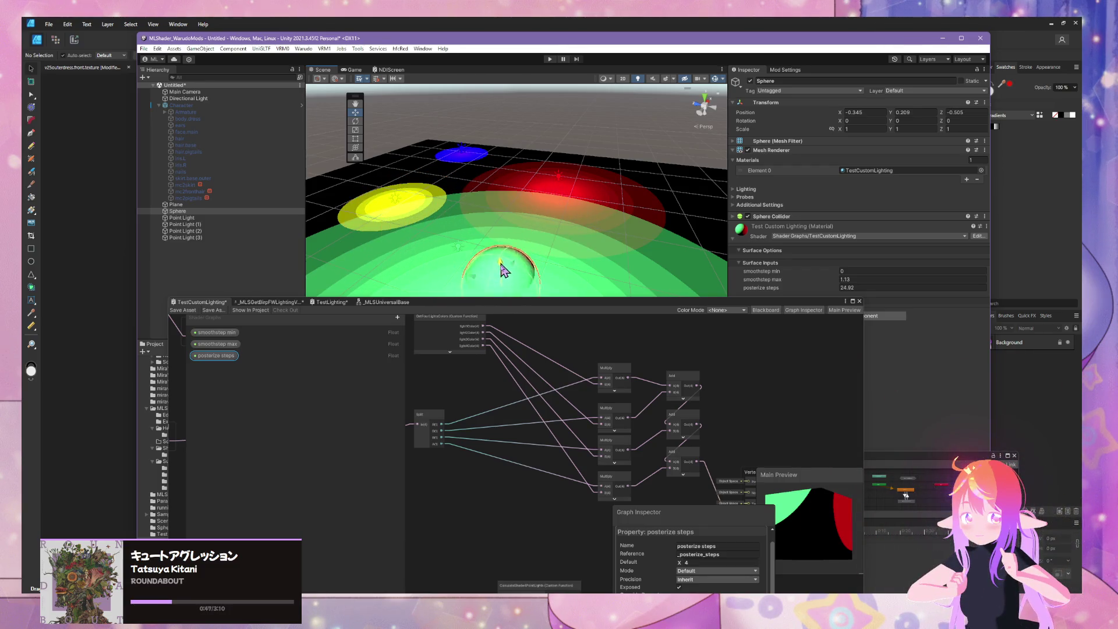
{"action": "scroll", "coordinate": [536, 150], "scroll_direction": "down", "scroll_amount": 5}
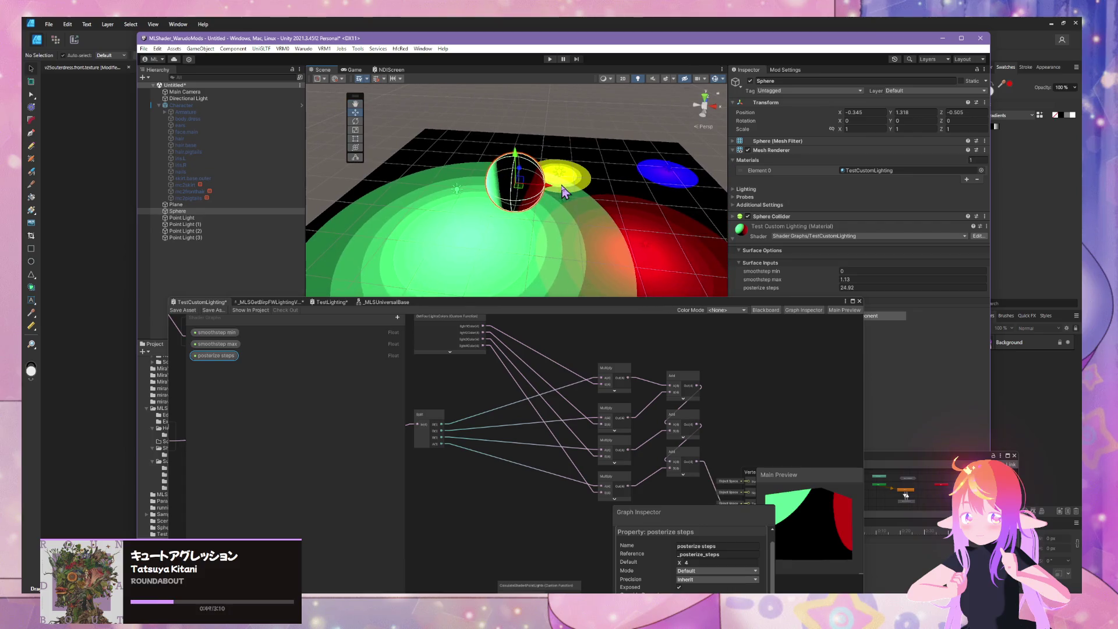
{"action": "mouse_move", "coordinate": [652, 224]}
{"action": "left_mouse_down"}
{"action": "mouse_move", "coordinate": [593, 248]}
{"action": "mouse_move", "coordinate": [449, 257]}
{"action": "mouse_move", "coordinate": [599, 268]}
{"action": "mouse_move", "coordinate": [806, 192]}
{"action": "mouse_move", "coordinate": [797, 218]}
{"action": "mouse_move", "coordinate": [587, 160]}
{"action": "left_mouse_up"}
{"action": "mouse_move", "coordinate": [509, 135]}
{"action": "left_mouse_down"}
{"action": "mouse_move", "coordinate": [524, 268]}
{"action": "mouse_move", "coordinate": [530, 140]}
{"action": "mouse_move", "coordinate": [579, 292]}
{"action": "mouse_move", "coordinate": [527, 256]}
{"action": "mouse_move", "coordinate": [591, 292]}
{"action": "mouse_move", "coordinate": [551, 214]}
{"action": "left_mouse_up"}
Raise the red point light higher to shift the banded light pools.
{"action": "scroll", "coordinate": [550, 214], "scroll_direction": "down", "scroll_amount": 5}
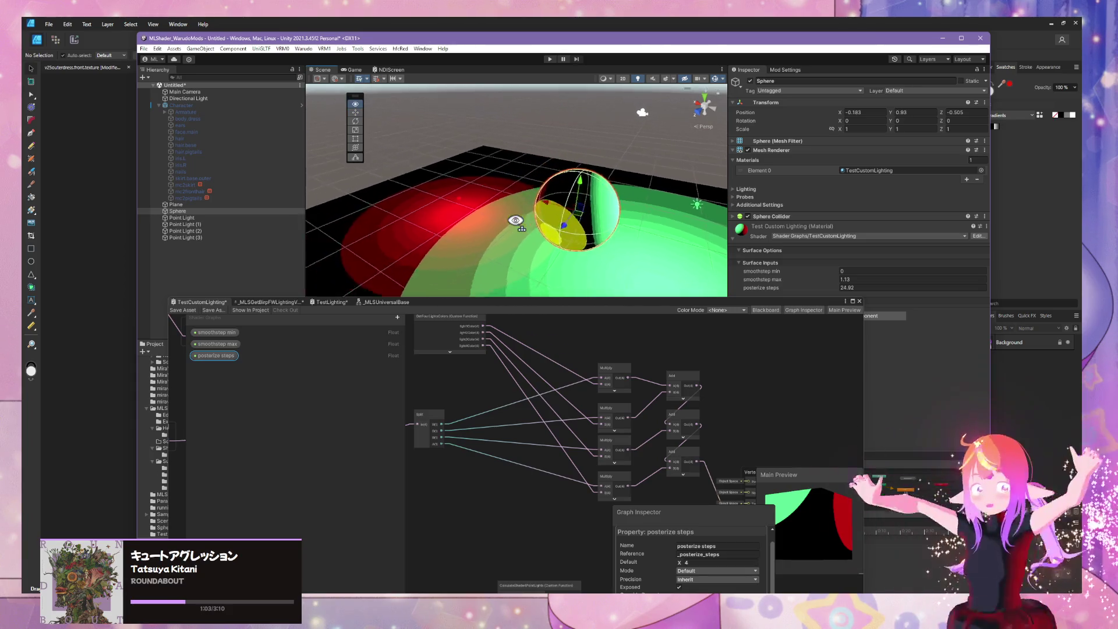
{"action": "left_click", "coordinate": [540, 205]}
{"action": "mouse_move", "coordinate": [537, 175]}
{"action": "left_mouse_down"}
{"action": "mouse_move", "coordinate": [551, 136]}
{"action": "mouse_move", "coordinate": [512, 168]}
{"action": "mouse_move", "coordinate": [571, 262]}
{"action": "mouse_move", "coordinate": [600, 364]}
{"action": "left_mouse_up"}
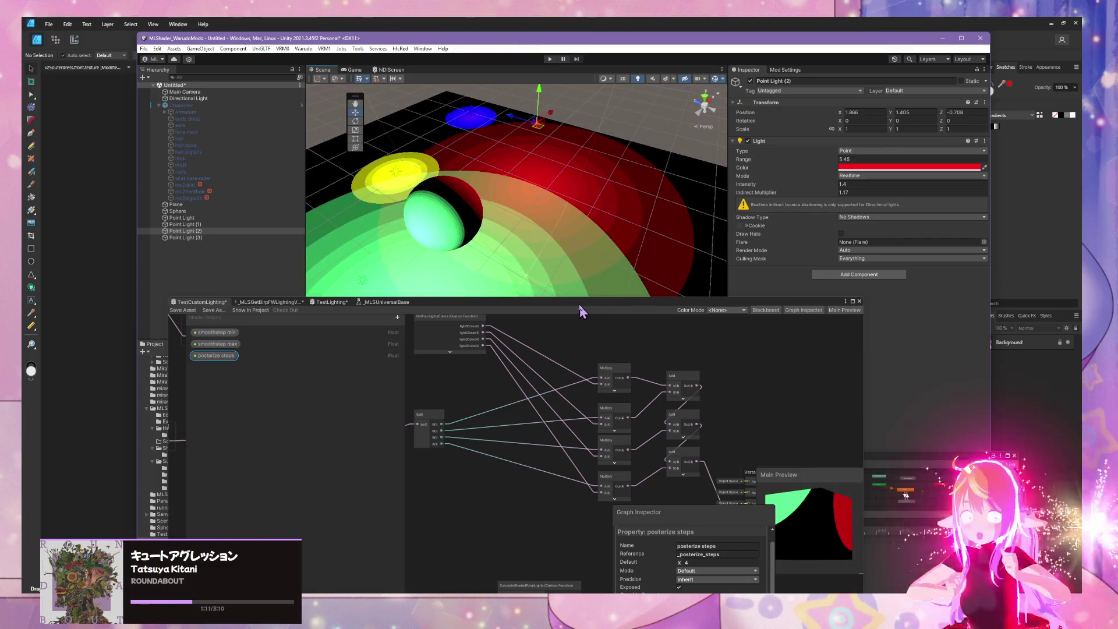
{"action": "mouse_move", "coordinate": [581, 311]}
{"action": "left_mouse_down"}
{"action": "mouse_move", "coordinate": [804, 126]}
{"action": "mouse_move", "coordinate": [937, 123]}
{"action": "left_mouse_up"}
{"action": "mouse_move", "coordinate": [406, 207]}
{"action": "left_mouse_down"}
{"action": "mouse_move", "coordinate": [405, 169]}
{"action": "mouse_move", "coordinate": [392, 210]}
{"action": "mouse_move", "coordinate": [437, 239]}
{"action": "mouse_move", "coordinate": [327, 161]}
{"action": "mouse_move", "coordinate": [219, 124]}
{"action": "mouse_move", "coordinate": [395, 170]}
{"action": "left_mouse_up"}
{"action": "left_click", "coordinate": [434, 233]}
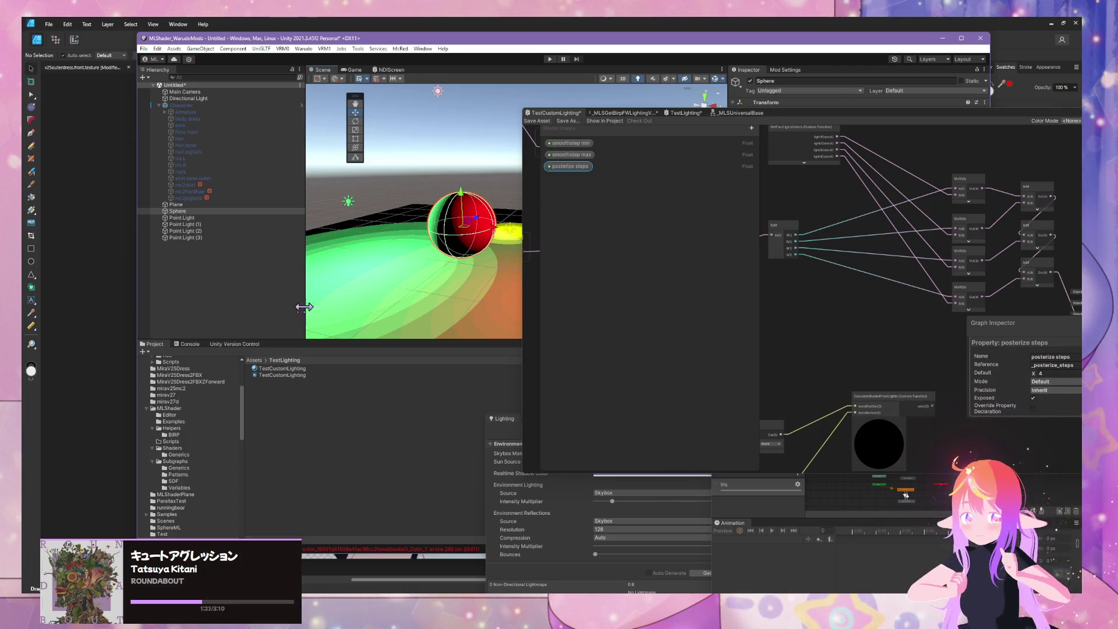
Set the sphere material's posterize steps to 5.
{"action": "left_click_drag", "start_coordinate": [809, 118], "coordinate": [667, 421]}
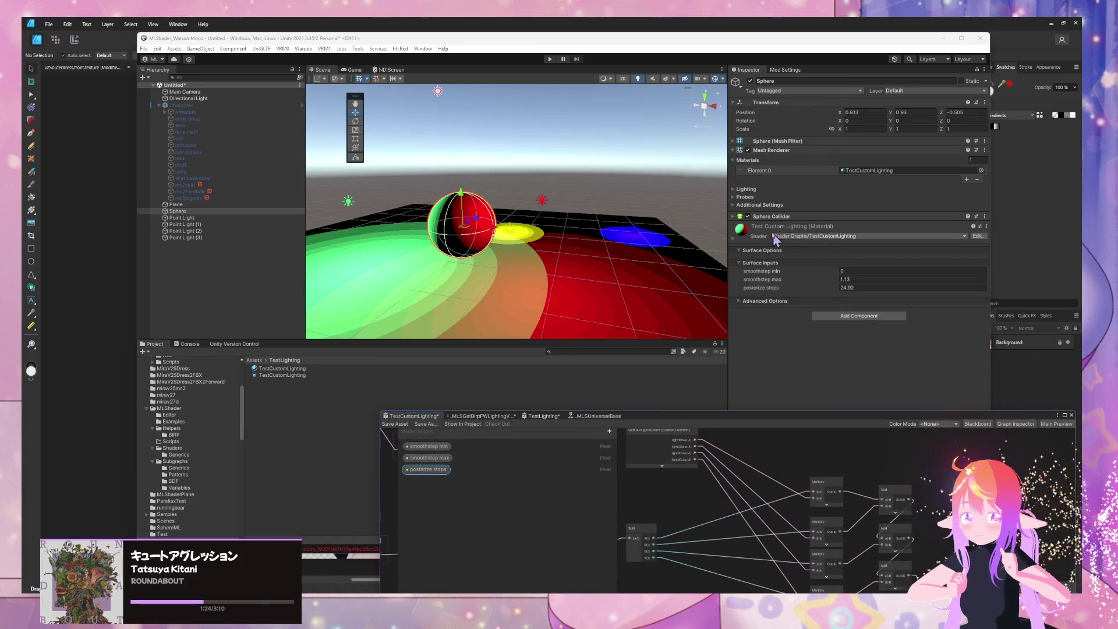
{"action": "left_click_drag", "start_coordinate": [830, 287], "coordinate": [781, 288]}
{"action": "type", "text": "5"}
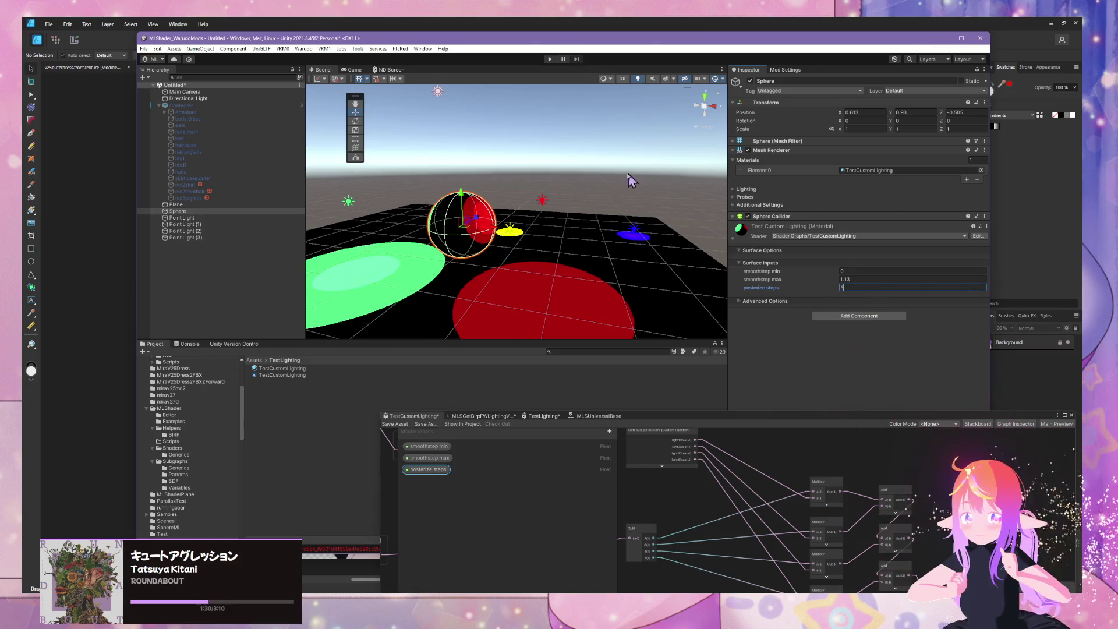
Orbit the view and nudge the sphere's position in the scene.
{"action": "mouse_move", "coordinate": [442, 233]}
{"action": "left_mouse_down"}
{"action": "mouse_move", "coordinate": [458, 224]}
{"action": "mouse_move", "coordinate": [446, 217]}
{"action": "left_mouse_up"}
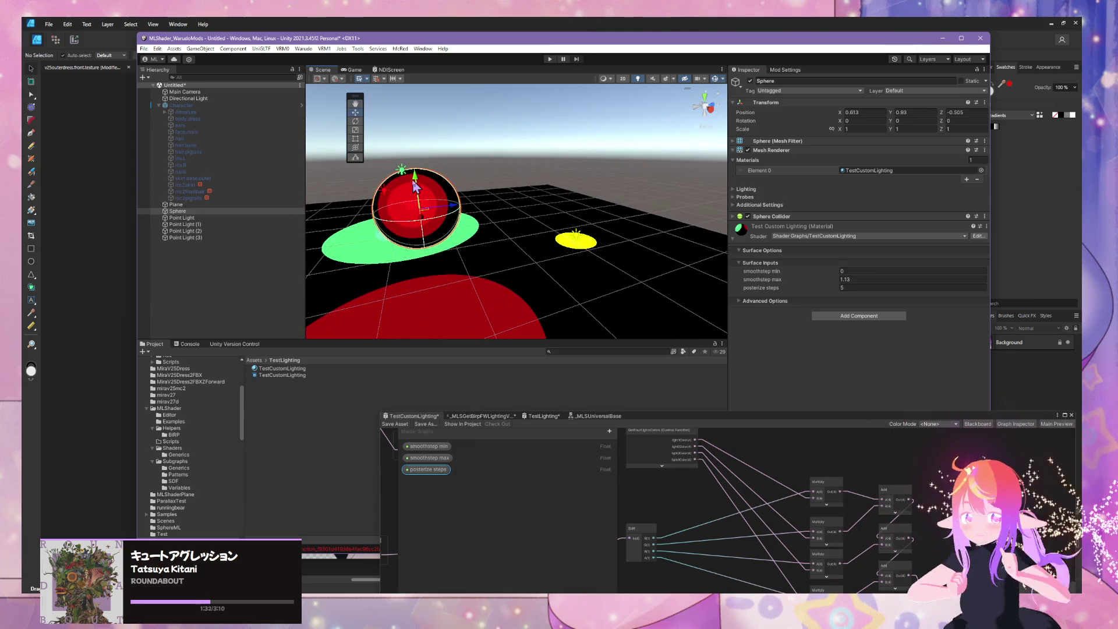
{"action": "mouse_move", "coordinate": [428, 175]}
{"action": "left_mouse_down"}
{"action": "mouse_move", "coordinate": [438, 240]}
{"action": "mouse_move", "coordinate": [445, 179]}
{"action": "left_mouse_up"}
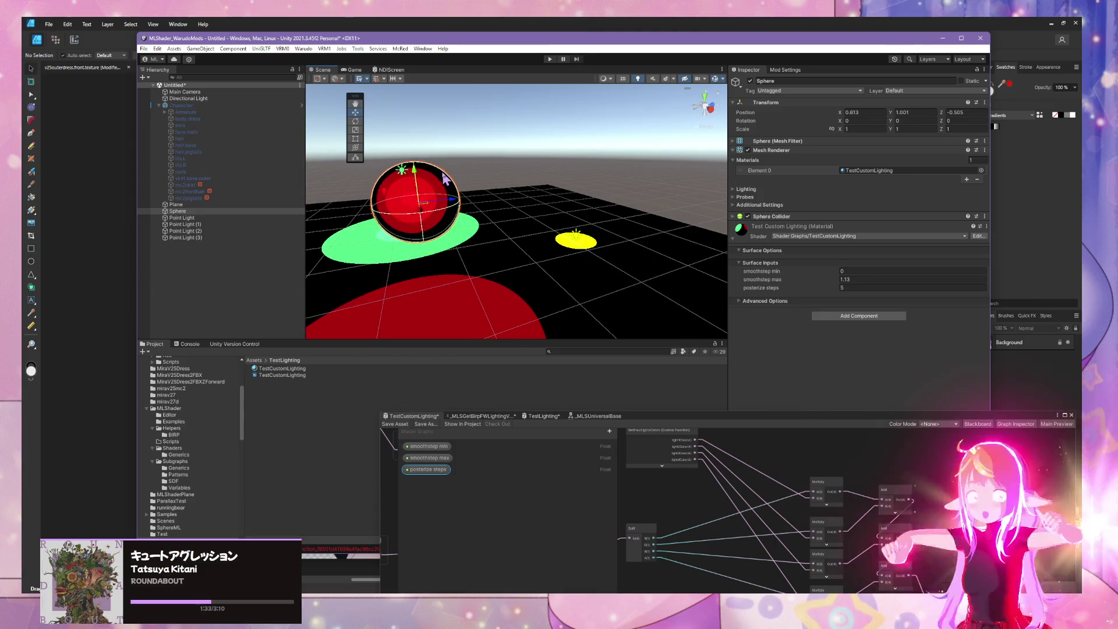
{"action": "left_click", "coordinate": [381, 187]}
Lower the red point light and fine-tune its height.
{"action": "mouse_move", "coordinate": [388, 194]}
{"action": "left_mouse_down"}
{"action": "mouse_move", "coordinate": [417, 281]}
{"action": "mouse_move", "coordinate": [422, 233]}
{"action": "mouse_move", "coordinate": [432, 263]}
{"action": "mouse_move", "coordinate": [437, 215]}
{"action": "mouse_move", "coordinate": [472, 245]}
{"action": "mouse_move", "coordinate": [647, 230]}
{"action": "mouse_move", "coordinate": [541, 221]}
{"action": "mouse_move", "coordinate": [455, 242]}
{"action": "mouse_move", "coordinate": [527, 248]}
{"action": "left_mouse_up"}
{"action": "scroll", "coordinate": [436, 214], "scroll_direction": "down", "scroll_amount": 3}
{"action": "mouse_move", "coordinate": [494, 185]}
{"action": "left_mouse_down"}
{"action": "mouse_move", "coordinate": [493, 198]}
{"action": "mouse_move", "coordinate": [494, 177]}
{"action": "mouse_move", "coordinate": [494, 193]}
{"action": "mouse_move", "coordinate": [526, 208]}
{"action": "mouse_move", "coordinate": [533, 186]}
{"action": "mouse_move", "coordinate": [529, 207]}
{"action": "mouse_move", "coordinate": [539, 182]}
{"action": "mouse_move", "coordinate": [542, 200]}
{"action": "mouse_move", "coordinate": [557, 185]}
{"action": "mouse_move", "coordinate": [531, 156]}
{"action": "mouse_move", "coordinate": [617, 137]}
{"action": "mouse_move", "coordinate": [603, 135]}
{"action": "left_mouse_up"}
Move the green point light and set its intensity to 1.9.
{"action": "left_click", "coordinate": [530, 153]}
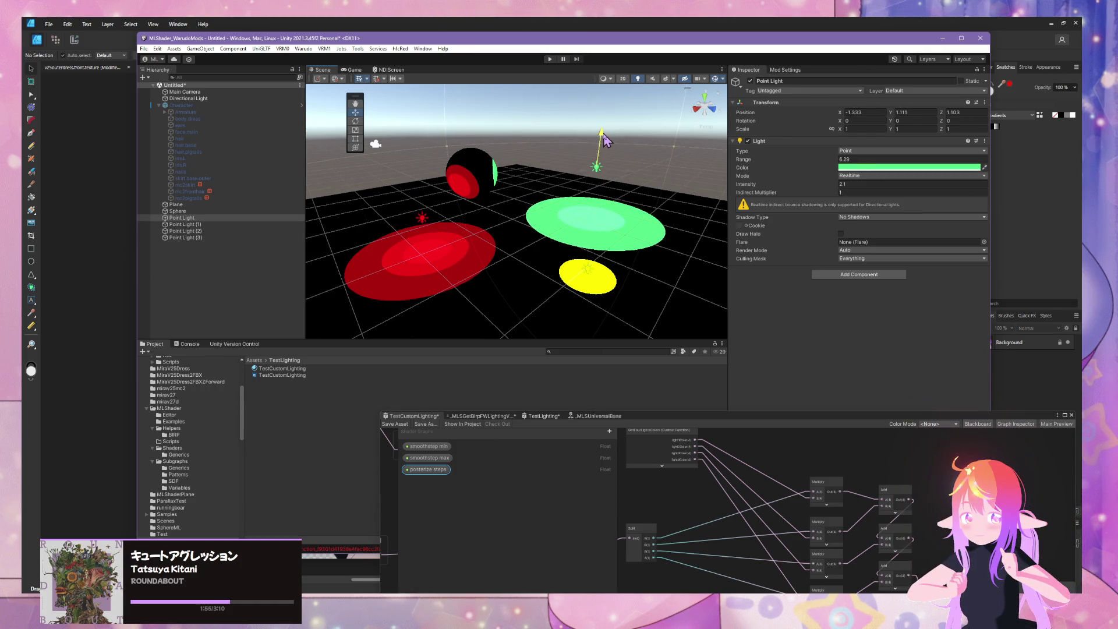
{"action": "left_click", "coordinate": [838, 183]}
{"action": "type", "text": "3.3"}
{"action": "left_click_drag", "start_coordinate": [844, 188], "coordinate": [841, 189]}
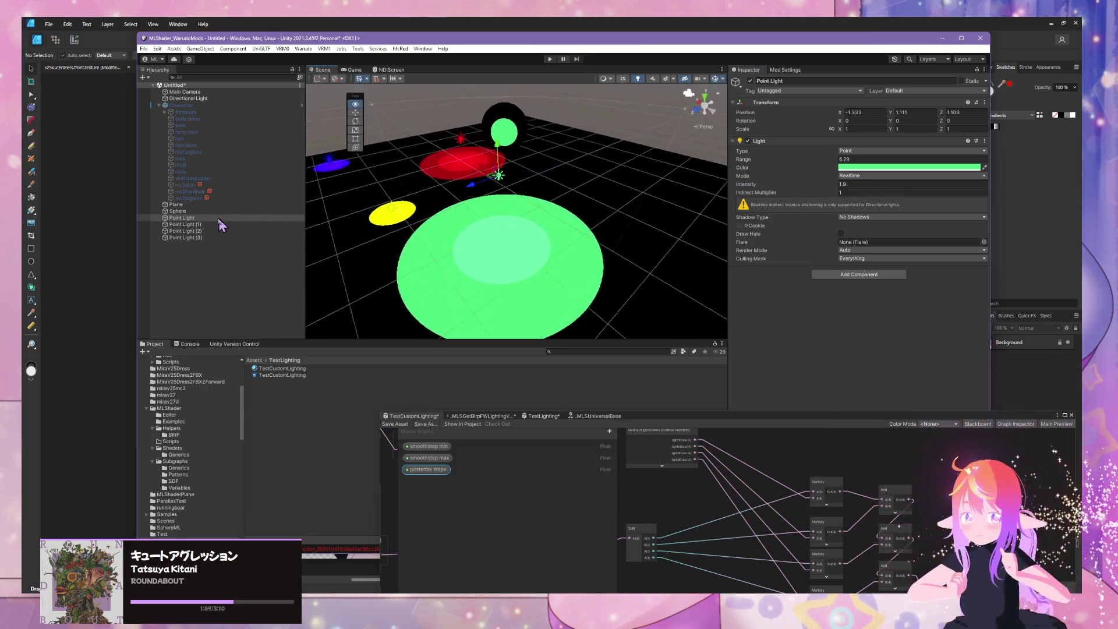
Orbit around the lit discs and bring the Shader Graph window to screen centre.
{"action": "mouse_move", "coordinate": [362, 231]}
{"action": "left_mouse_down"}
{"action": "mouse_move", "coordinate": [1040, 201]}
{"action": "mouse_move", "coordinate": [610, 258]}
{"action": "left_mouse_up"}
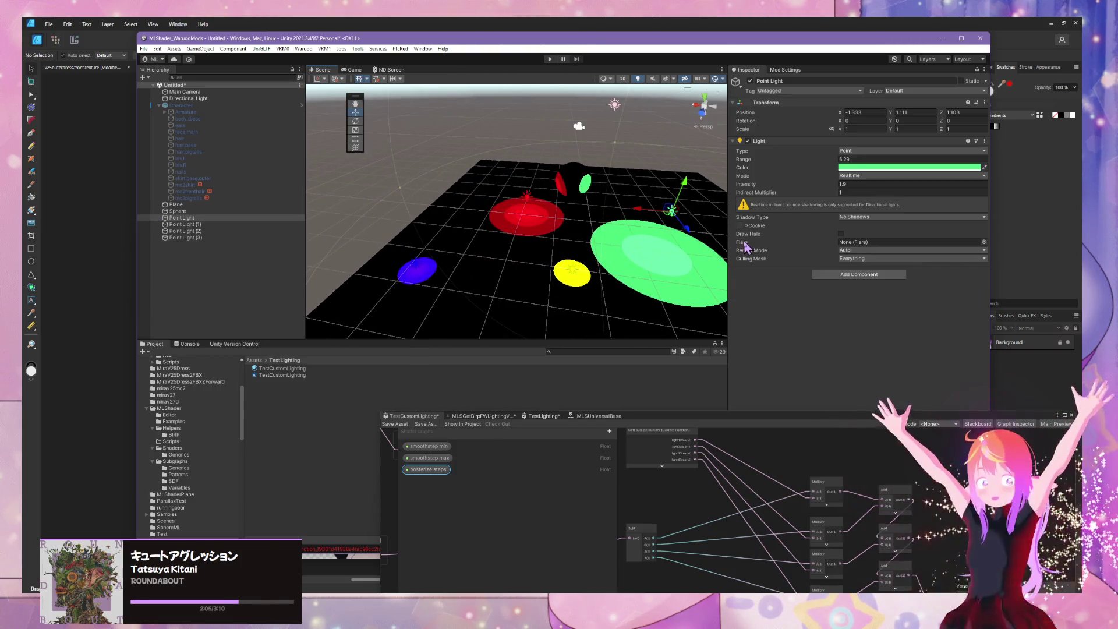
{"action": "mouse_move", "coordinate": [699, 244]}
{"action": "left_mouse_down"}
{"action": "mouse_move", "coordinate": [574, 257]}
{"action": "mouse_move", "coordinate": [532, 235]}
{"action": "mouse_move", "coordinate": [641, 247]}
{"action": "mouse_move", "coordinate": [440, 220]}
{"action": "mouse_move", "coordinate": [460, 160]}
{"action": "mouse_move", "coordinate": [456, 185]}
{"action": "left_mouse_up"}
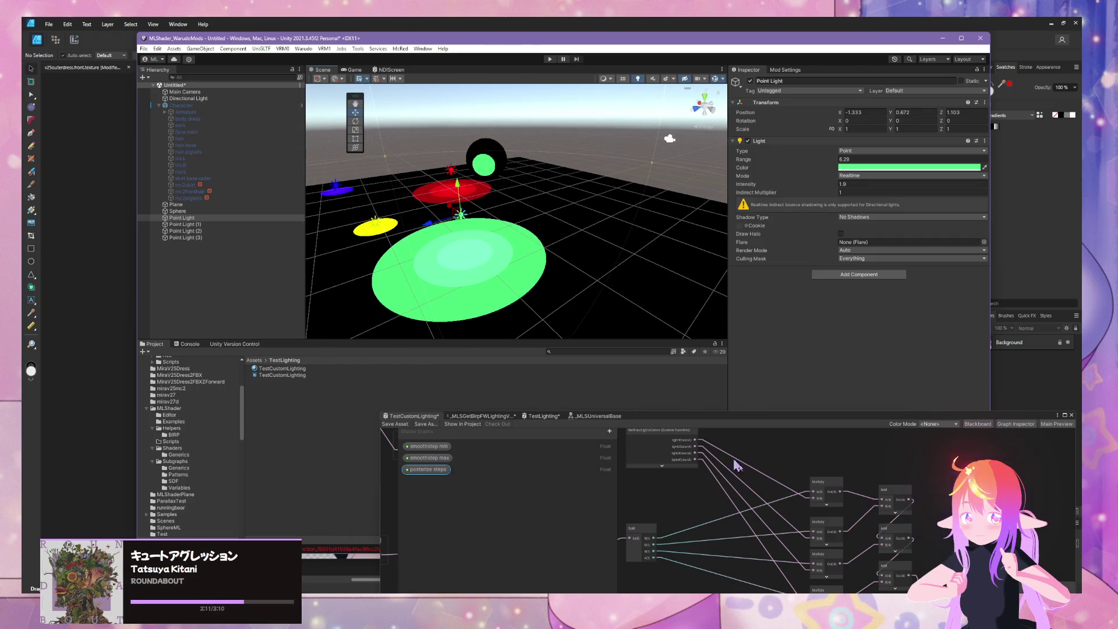
{"action": "left_click_drag", "start_coordinate": [720, 418], "coordinate": [575, 151]}
{"action": "scroll", "coordinate": [714, 306], "scroll_direction": "down", "scroll_amount": 5}
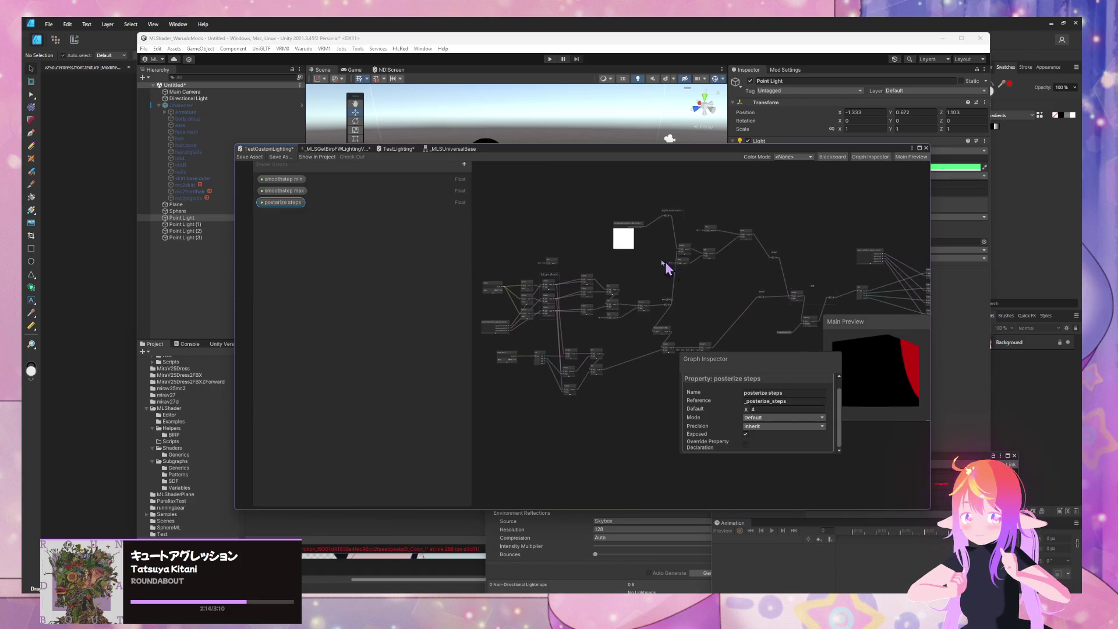
Raise the red point light and set its range to 14.26, briefly checking Warudo.
{"action": "scroll", "coordinate": [627, 267], "scroll_direction": "up", "scroll_amount": 4}
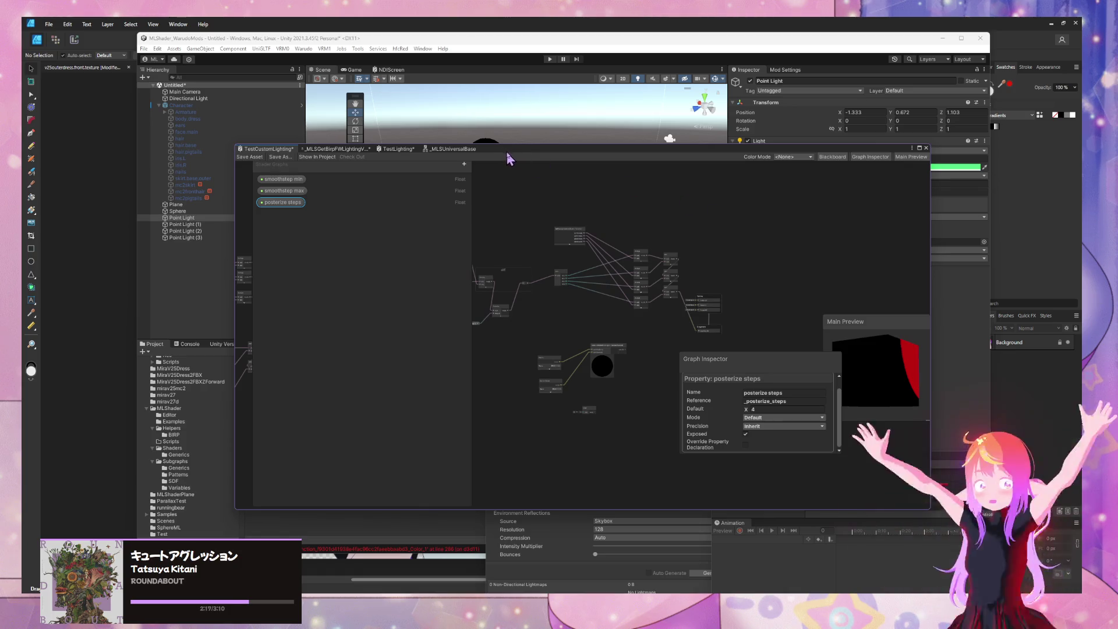
{"action": "left_click_drag", "start_coordinate": [508, 158], "coordinate": [821, 277]}
{"action": "left_click", "coordinate": [453, 177]}
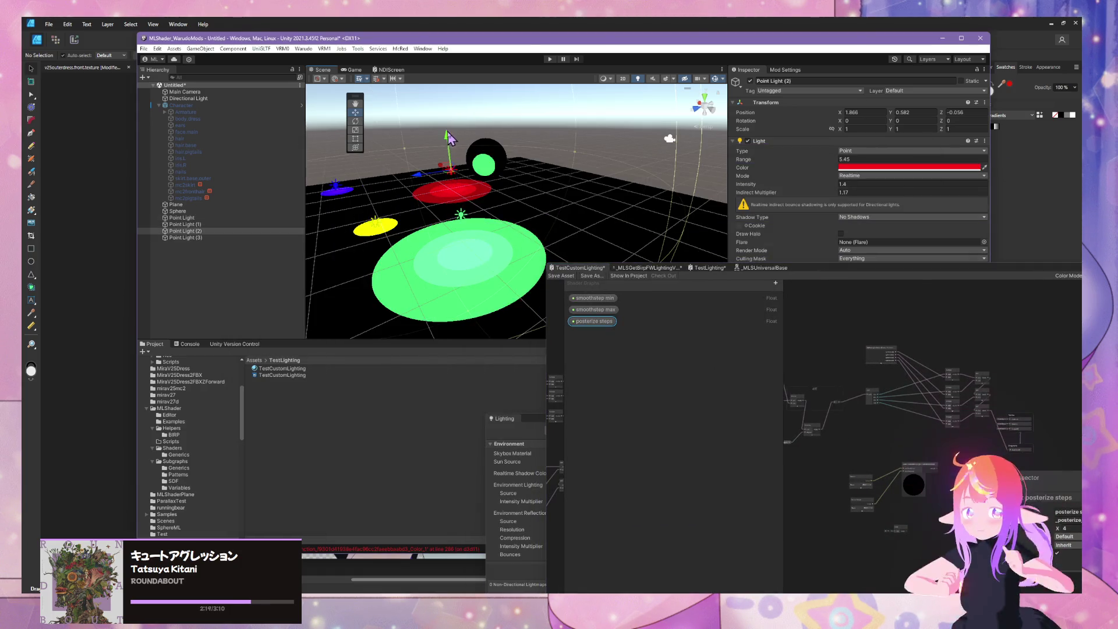
{"action": "mouse_move", "coordinate": [449, 138]}
{"action": "left_mouse_down"}
{"action": "mouse_move", "coordinate": [460, 114]}
{"action": "mouse_move", "coordinate": [480, 106]}
{"action": "mouse_move", "coordinate": [608, 125]}
{"action": "left_mouse_up"}
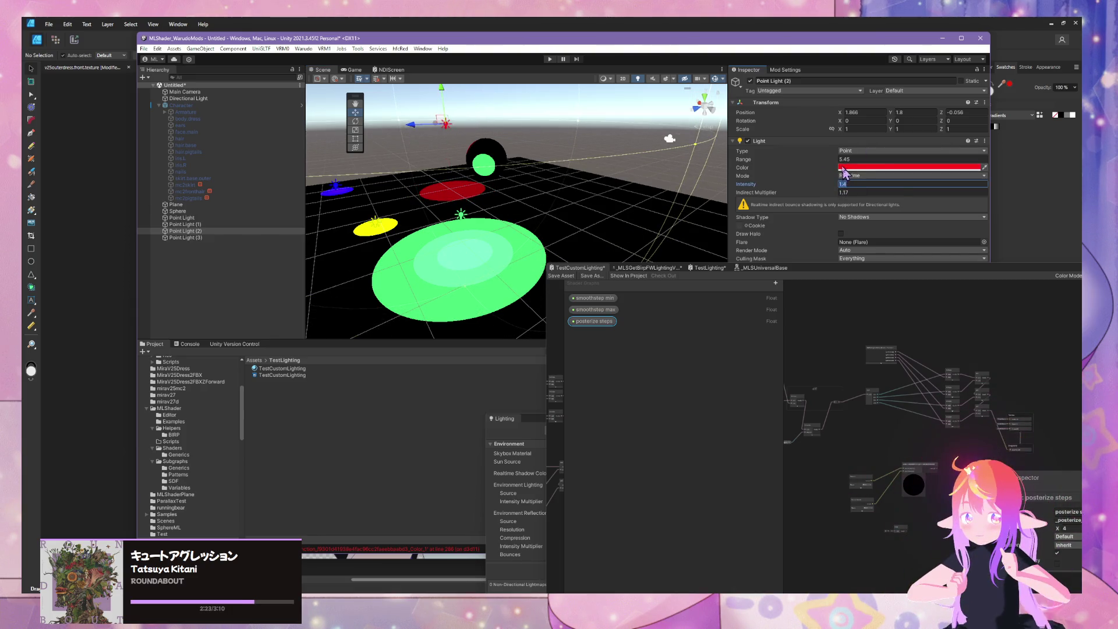
{"action": "mouse_move", "coordinate": [838, 162]}
{"action": "left_mouse_down"}
{"action": "mouse_move", "coordinate": [984, 163]}
{"action": "mouse_move", "coordinate": [926, 162]}
{"action": "left_mouse_up"}
{"action": "mouse_move", "coordinate": [515, 169]}
{"action": "left_mouse_down"}
{"action": "mouse_move", "coordinate": [514, 139]}
{"action": "mouse_move", "coordinate": [524, 210]}
{"action": "mouse_move", "coordinate": [559, 186]}
{"action": "mouse_move", "coordinate": [583, 245]}
{"action": "left_mouse_up"}
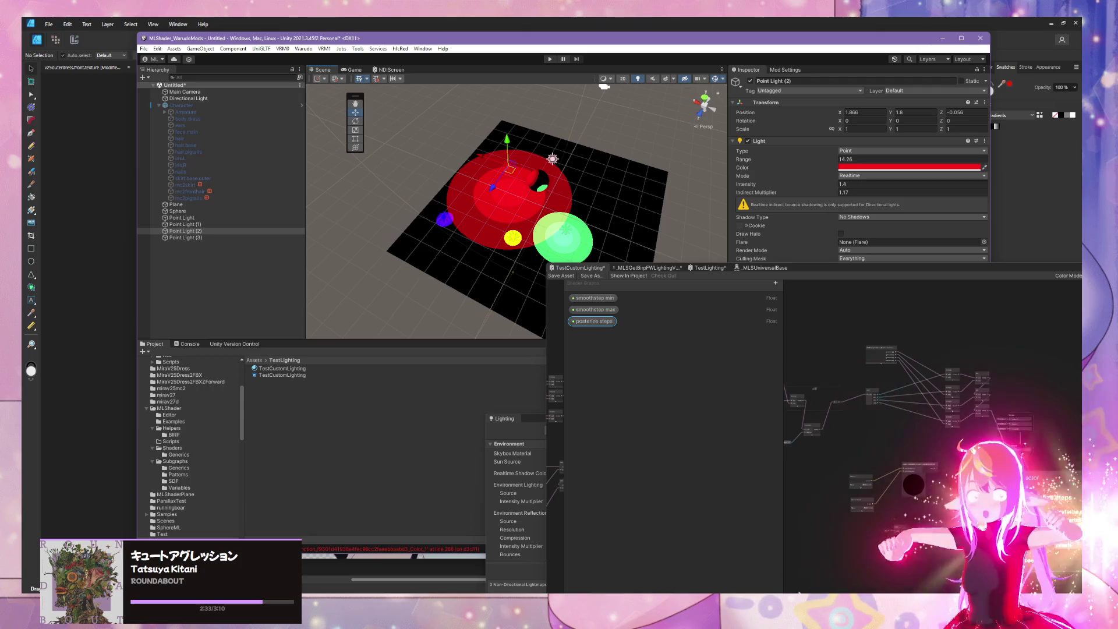
{"action": "key", "text": "alt+Tab"}
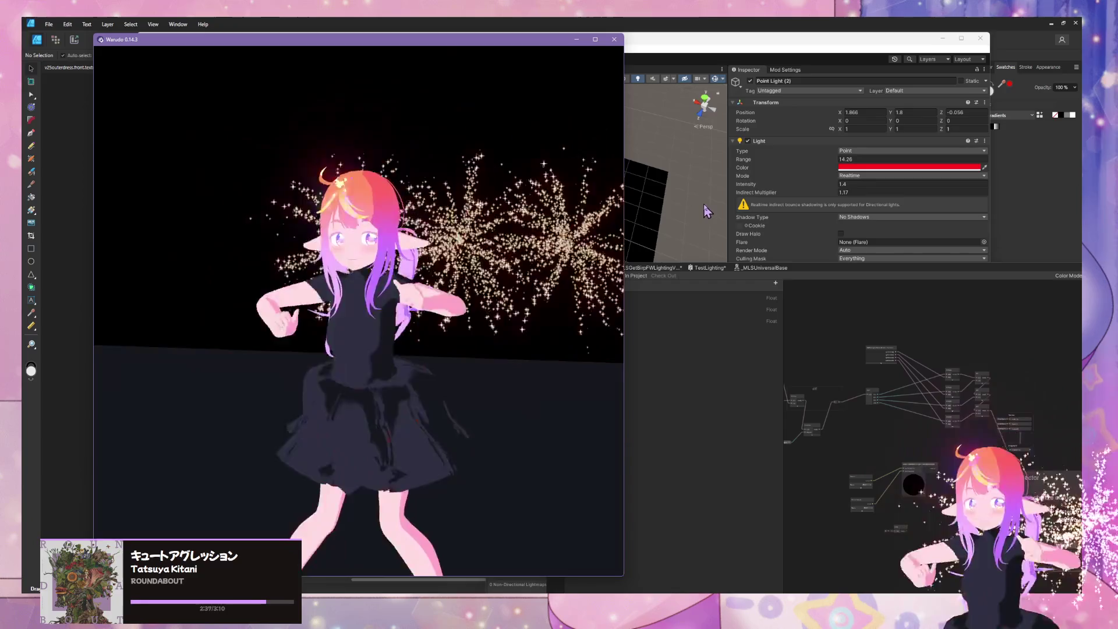
{"action": "left_click", "coordinate": [705, 208]}
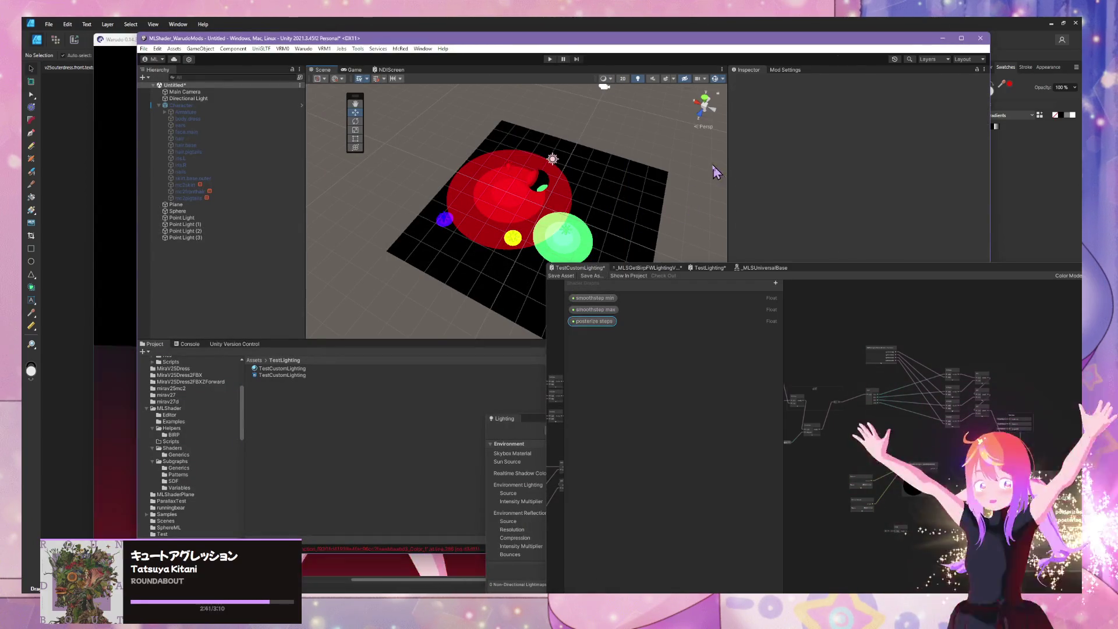
Rename the floor plane to Prop in the Hierarchy.
{"action": "left_click", "coordinate": [534, 242]}
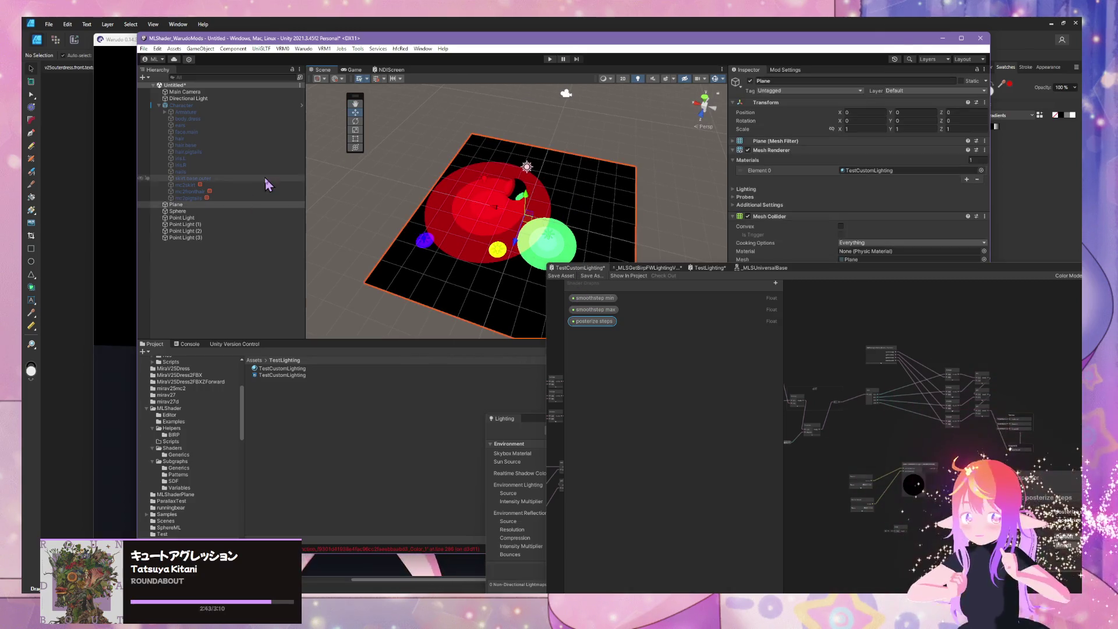
{"action": "mouse_move", "coordinate": [641, 233]}
{"action": "left_mouse_down"}
{"action": "mouse_move", "coordinate": [554, 175]}
{"action": "mouse_move", "coordinate": [624, 175]}
{"action": "mouse_move", "coordinate": [408, 181]}
{"action": "left_mouse_up"}
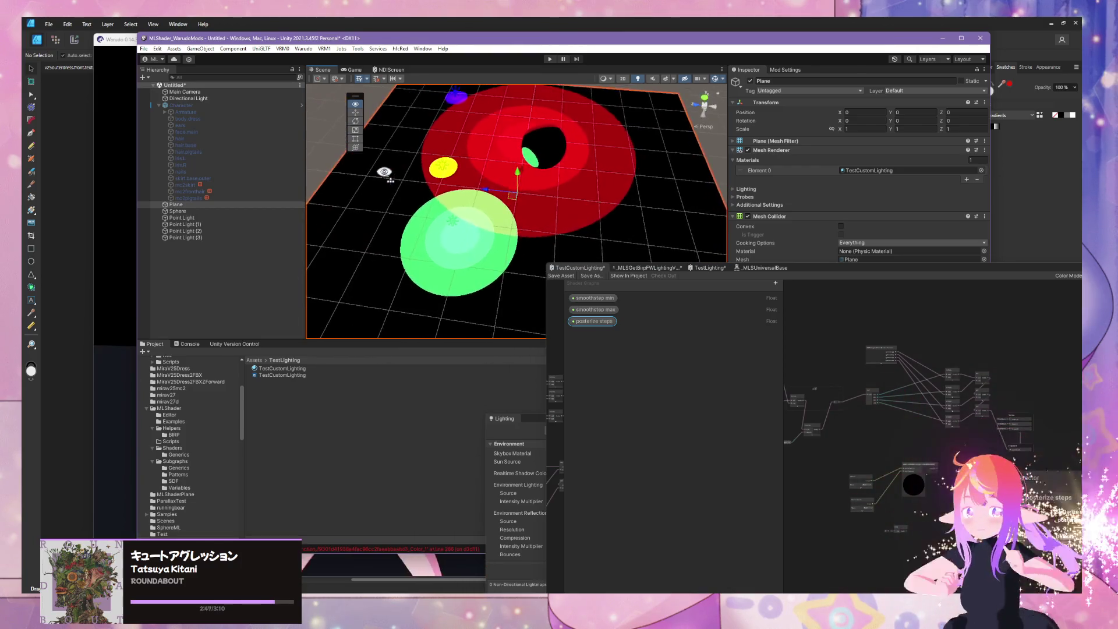
{"action": "scroll", "coordinate": [464, 200], "scroll_direction": "up", "scroll_amount": 3}
{"action": "left_click", "coordinate": [186, 204]}
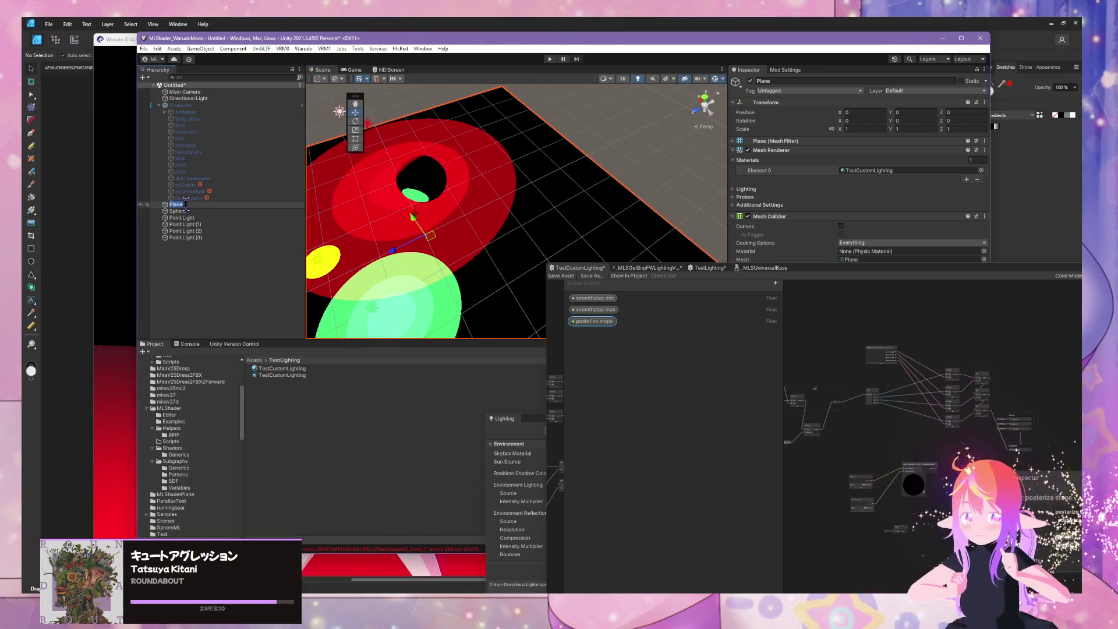
{"action": "type", "text": "Prop"}
{"action": "key", "text": "Return"}
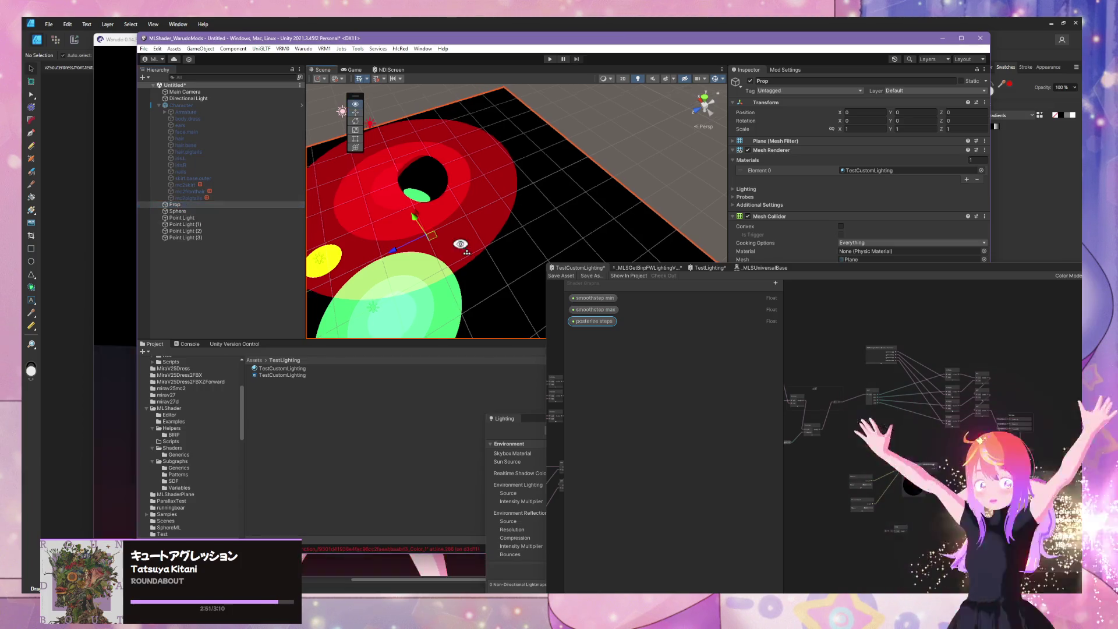
Rename the old Prop prefab to Prop_ and save the plane as a new Prop prefab in MLShaderPlane.
{"action": "scroll", "coordinate": [211, 429], "scroll_direction": "down", "scroll_amount": 2}
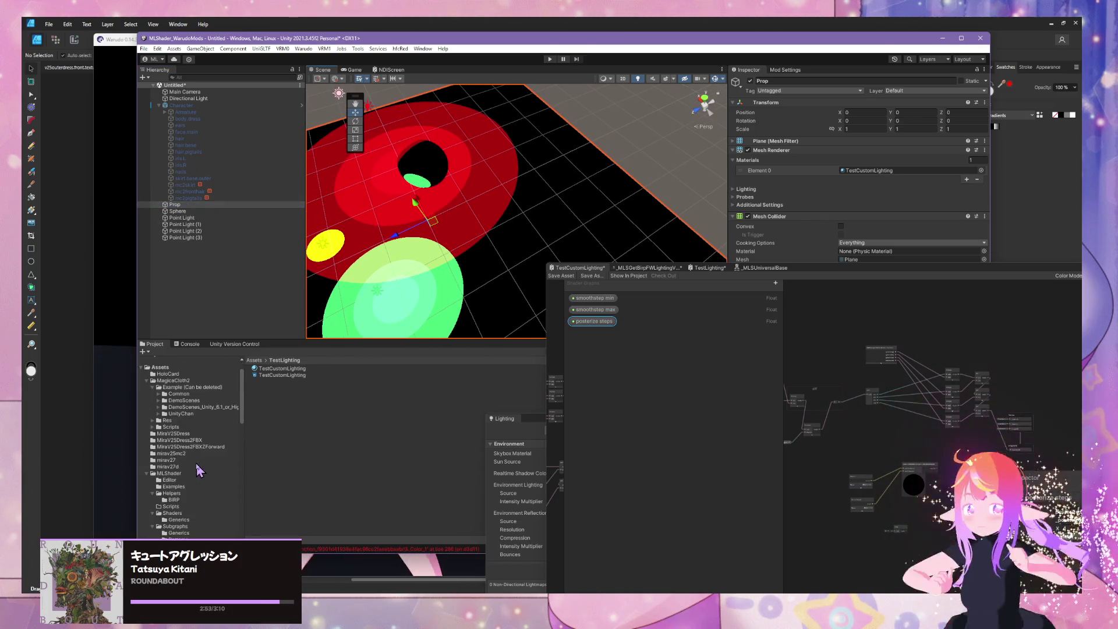
{"action": "left_click", "coordinate": [176, 485]}
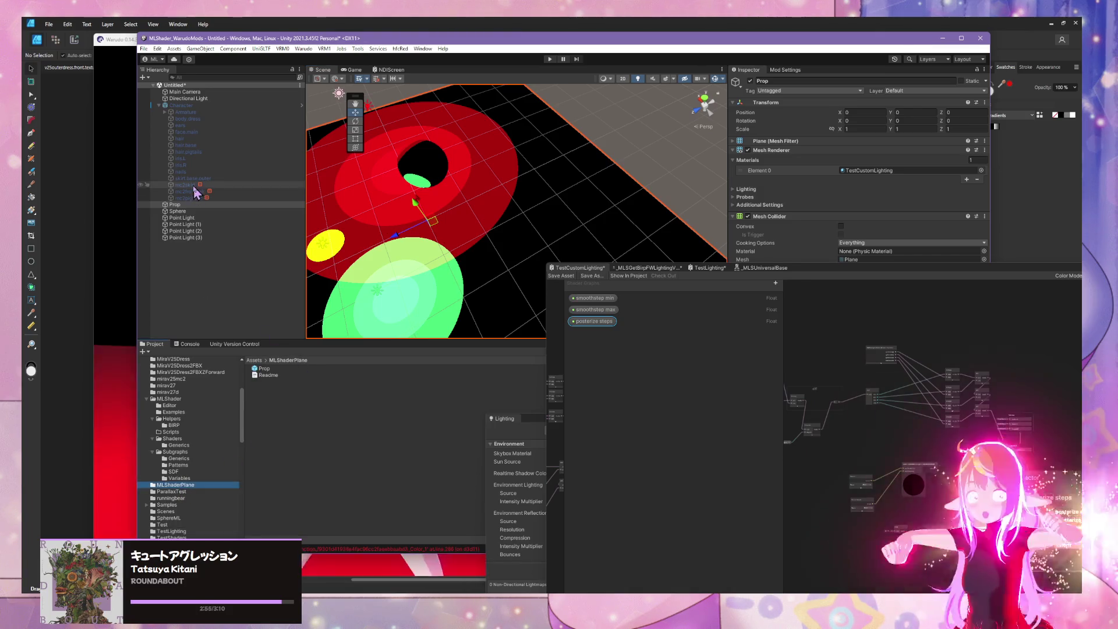
{"action": "left_click", "coordinate": [263, 368]}
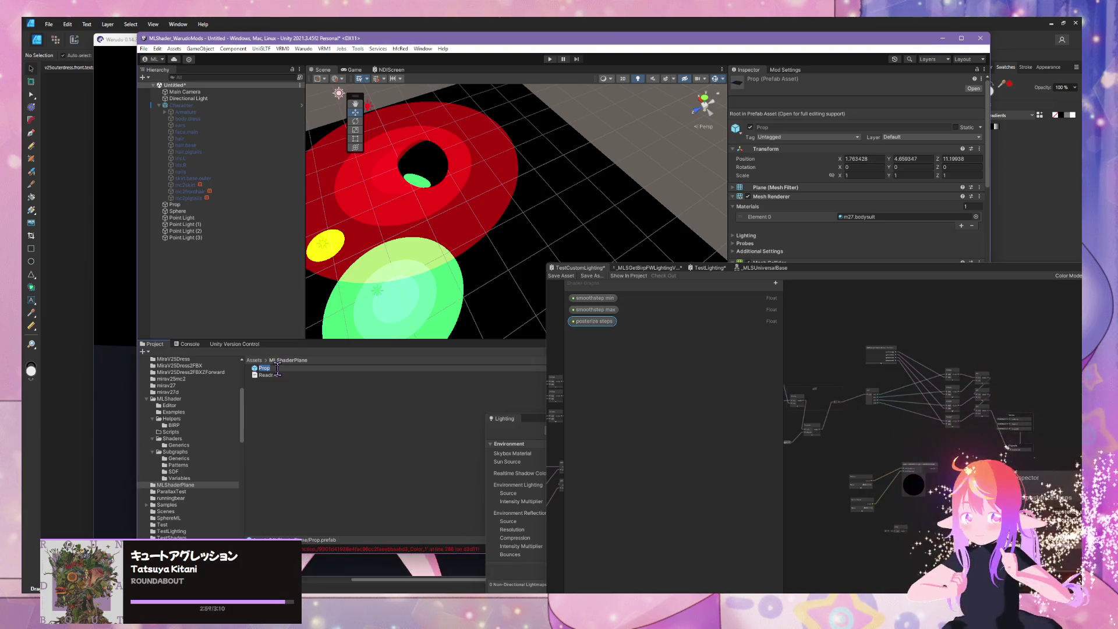
{"action": "type", "text": "_"}
{"action": "key", "text": "Return"}
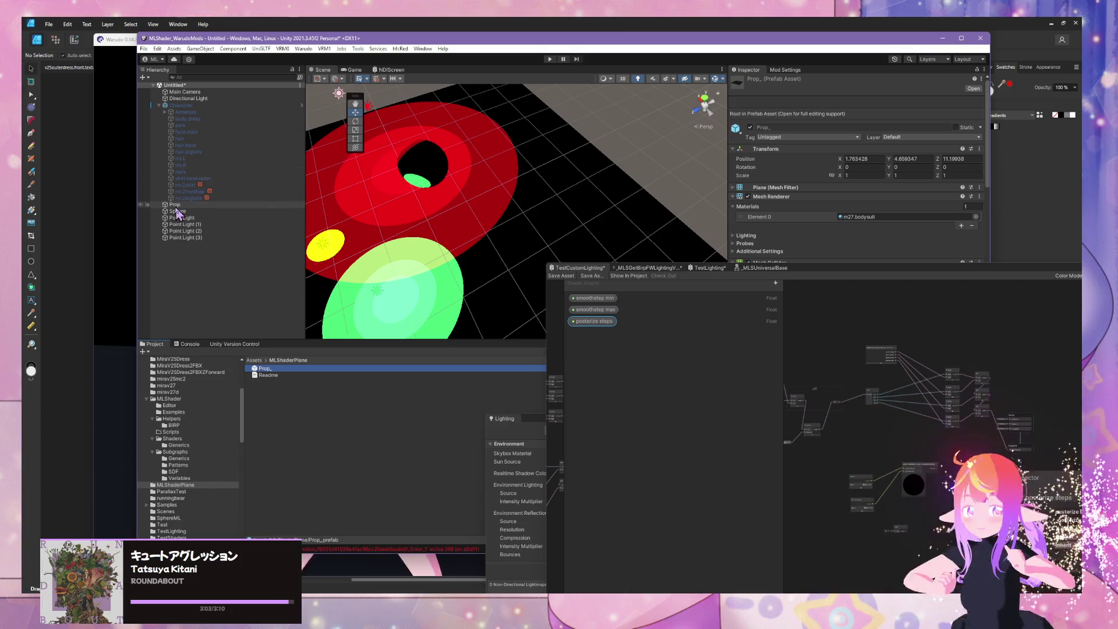
{"action": "mouse_move", "coordinate": [176, 209]}
{"action": "left_mouse_down"}
{"action": "mouse_move", "coordinate": [286, 340]}
{"action": "mouse_move", "coordinate": [295, 425]}
{"action": "mouse_move", "coordinate": [315, 438]}
{"action": "left_mouse_up"}
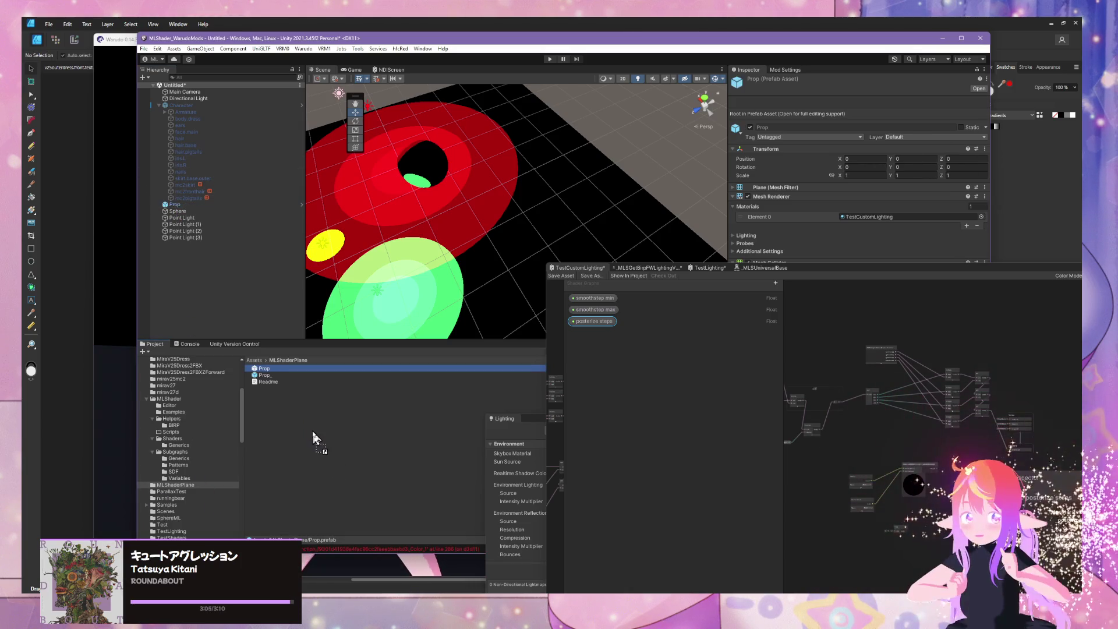
Rename the posterize steps property to Lighting Posterize Steps.
{"action": "double_click", "coordinate": [826, 272]}
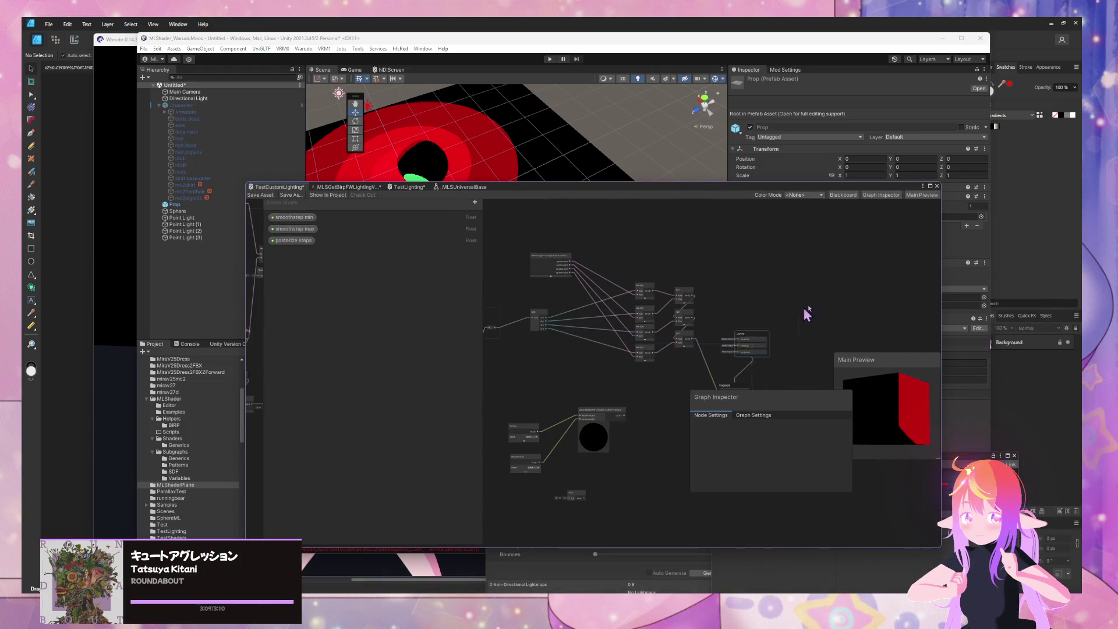
{"action": "scroll", "coordinate": [527, 347], "scroll_direction": "up", "scroll_amount": 2}
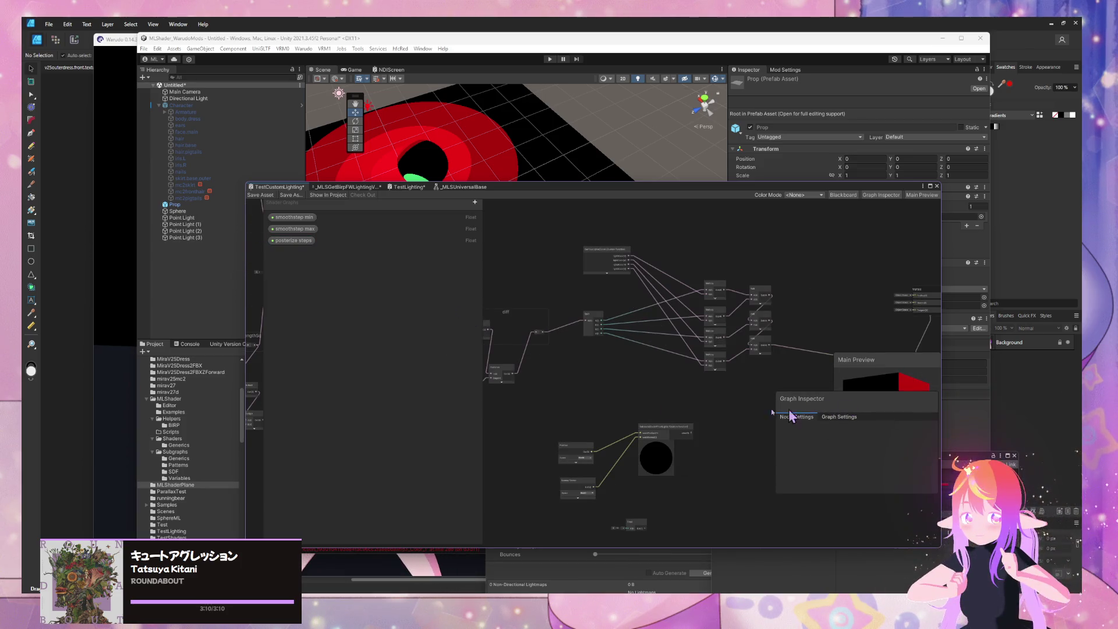
{"action": "double_click", "coordinate": [285, 242]}
{"action": "type", "text": "Ligh"}
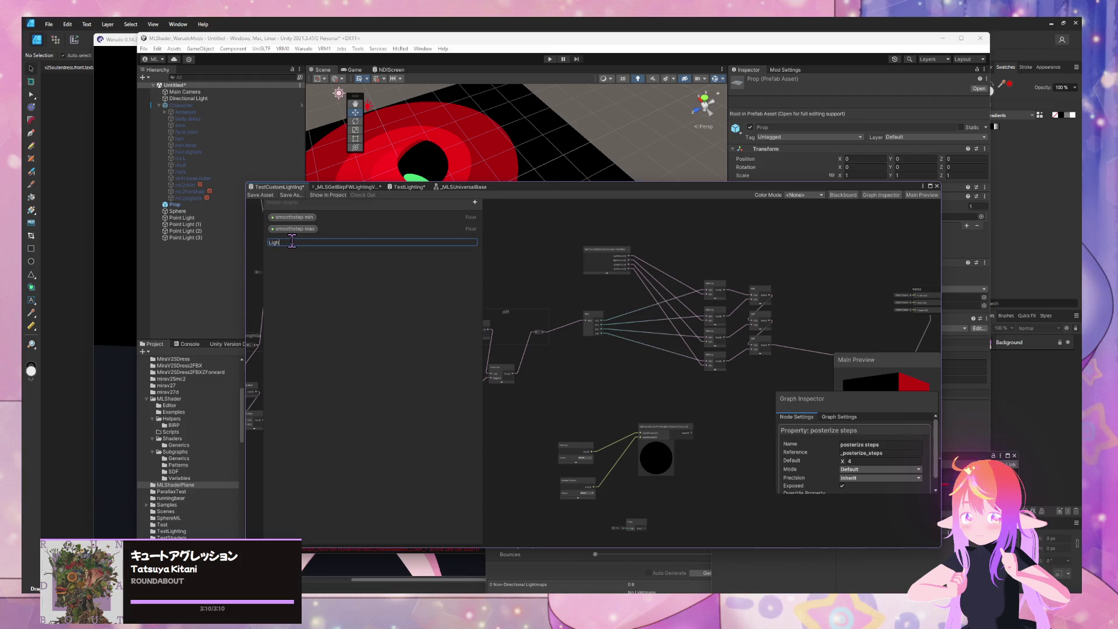
{"action": "type", "text": "ting Posterize Steps"}
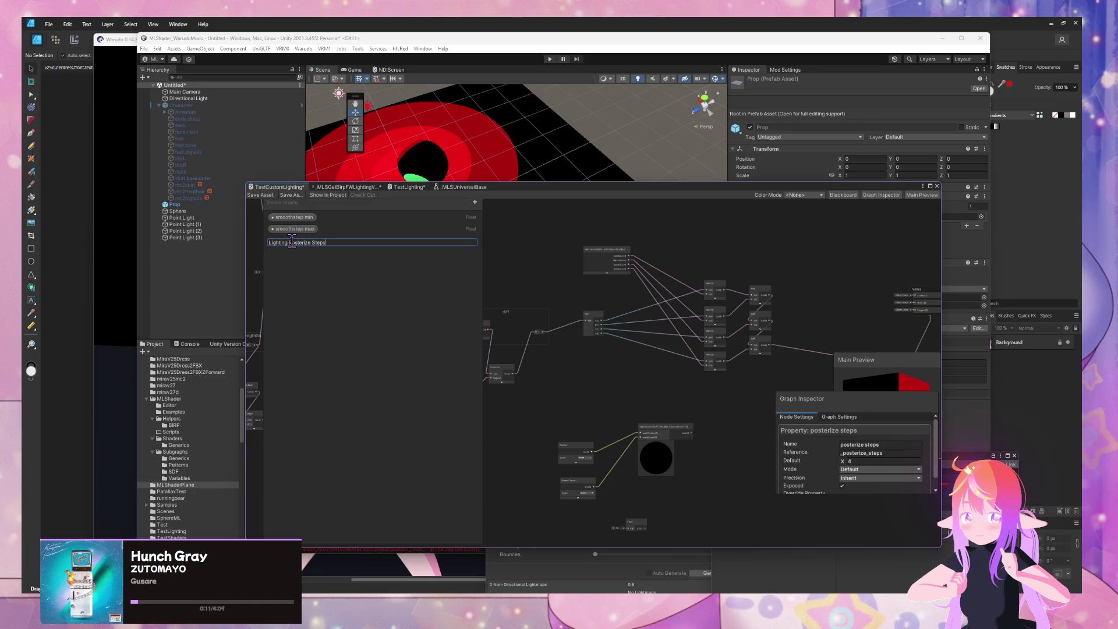
{"action": "key", "text": "Return"}
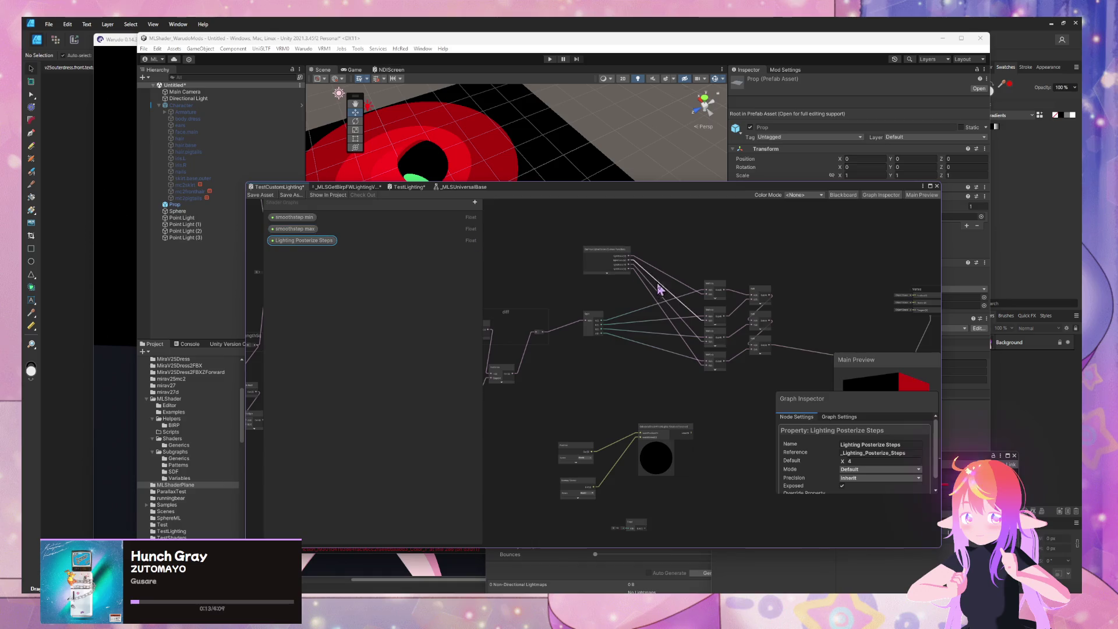
Rearrange the Position, Normal Vector and CalculateShade4PointLights nodes to tidy the graph.
{"action": "scroll", "coordinate": [659, 289], "scroll_direction": "down", "scroll_amount": 8}
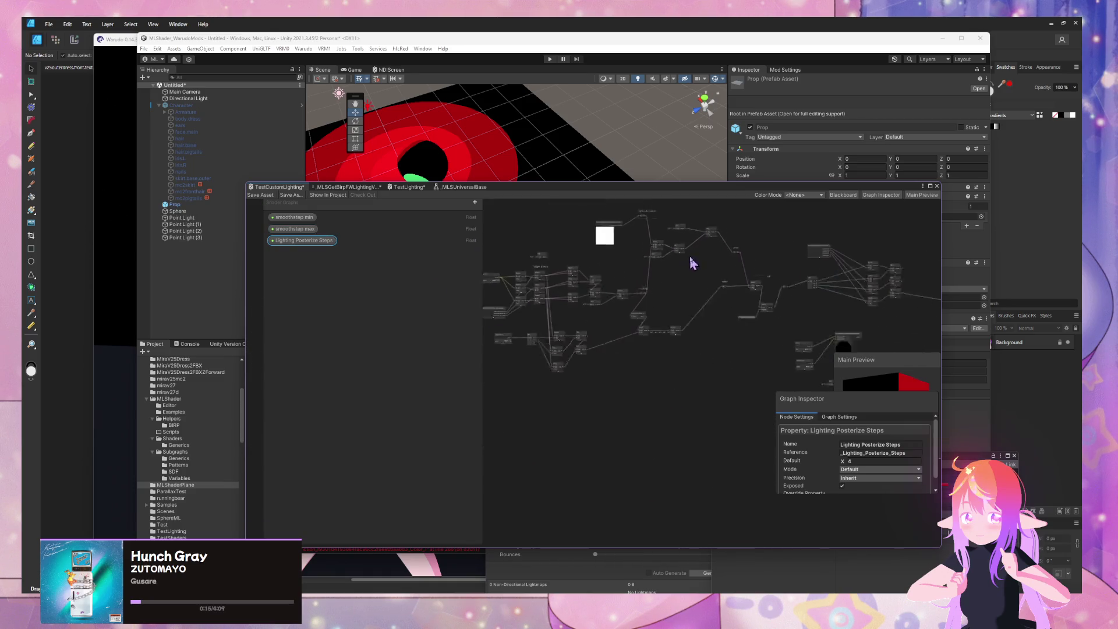
{"action": "scroll", "coordinate": [692, 263], "scroll_direction": "down", "scroll_amount": 2}
{"action": "left_click", "coordinate": [809, 332]}
{"action": "mouse_move", "coordinate": [813, 382]}
{"action": "left_mouse_down"}
{"action": "mouse_move", "coordinate": [774, 325]}
{"action": "mouse_move", "coordinate": [726, 400]}
{"action": "mouse_move", "coordinate": [760, 425]}
{"action": "mouse_move", "coordinate": [749, 428]}
{"action": "mouse_move", "coordinate": [767, 366]}
{"action": "left_mouse_up"}
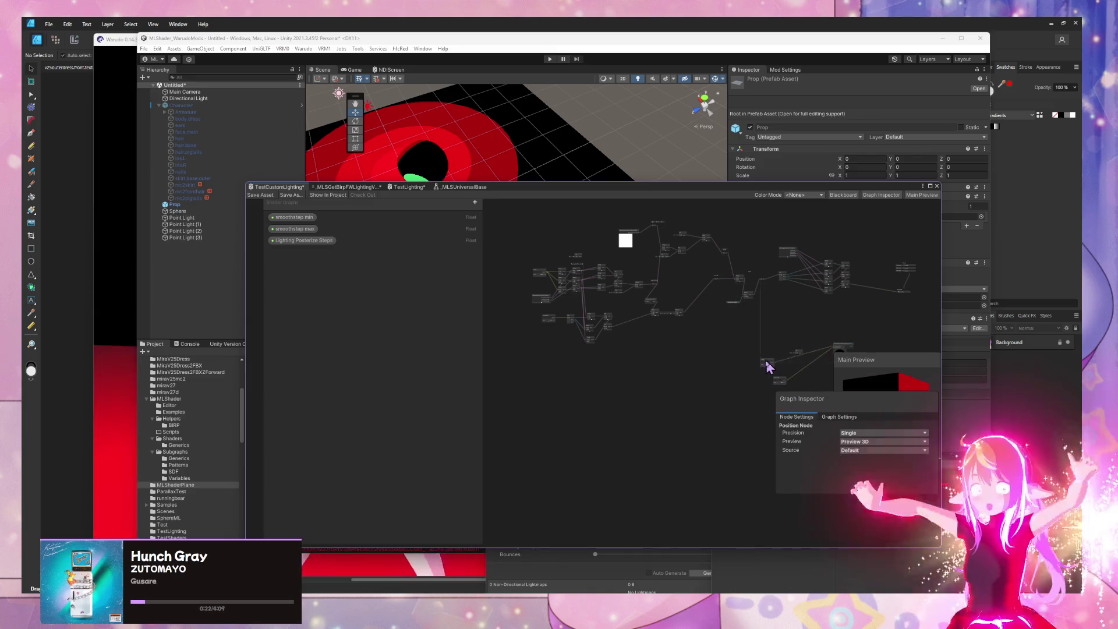
{"action": "left_click", "coordinate": [778, 380]}
{"action": "scroll", "coordinate": [711, 350], "scroll_direction": "up", "scroll_amount": 3}
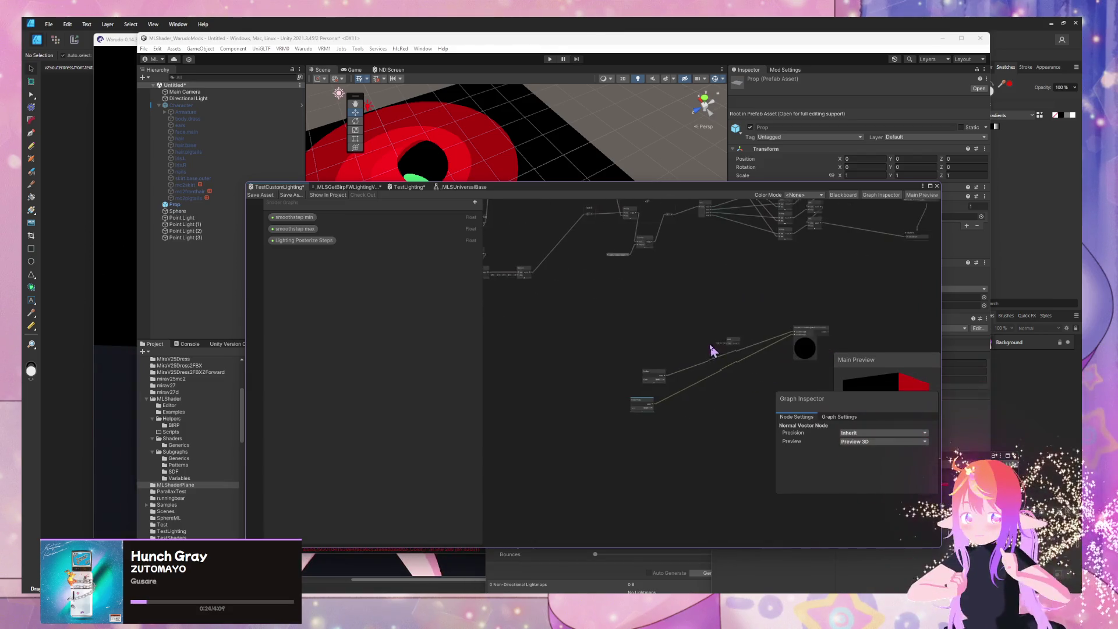
{"action": "left_click_drag", "start_coordinate": [735, 342], "coordinate": [644, 367]}
{"action": "left_click", "coordinate": [804, 348]}
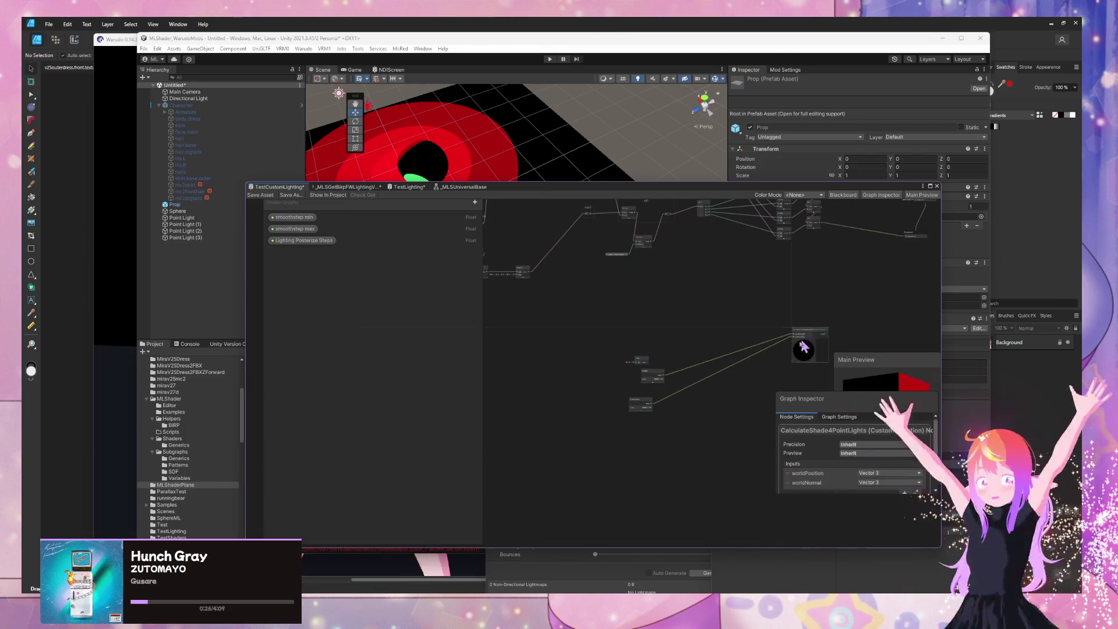
{"action": "left_click_drag", "start_coordinate": [804, 347], "coordinate": [732, 379]}
{"action": "scroll", "coordinate": [739, 379], "scroll_direction": "down", "scroll_amount": 5}
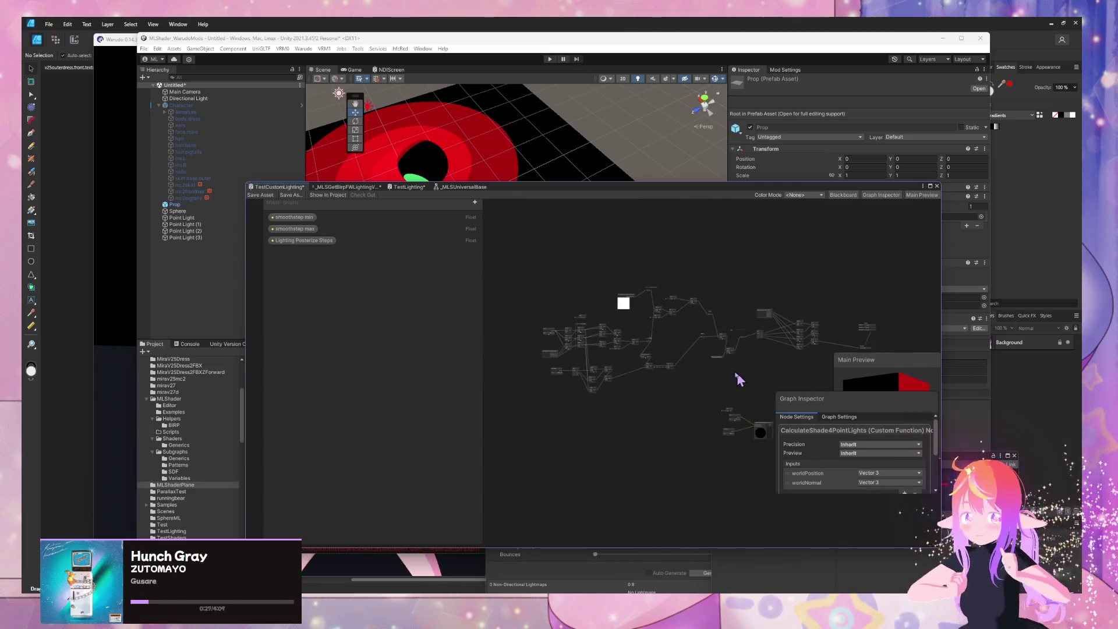
{"action": "mouse_move", "coordinate": [496, 228]}
{"action": "left_mouse_down"}
{"action": "mouse_move", "coordinate": [813, 418]}
{"action": "mouse_move", "coordinate": [813, 389]}
{"action": "mouse_move", "coordinate": [803, 394]}
{"action": "left_mouse_up"}
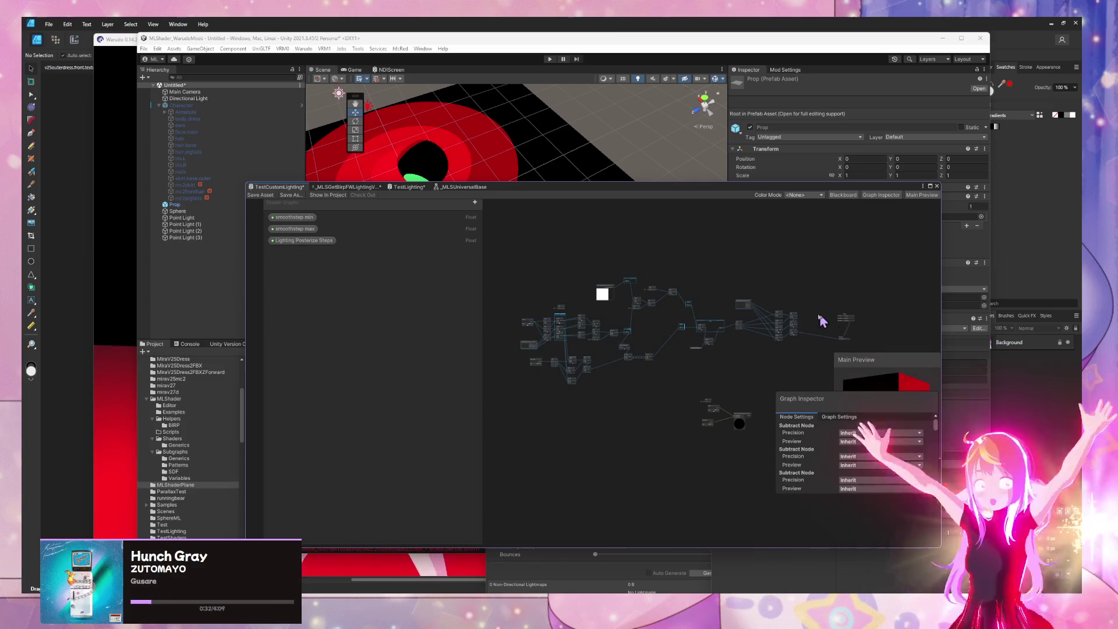
Convert the selected light-calculation nodes into sub-graph _MLSCalculateFourLights, saved in the Subgraphs folder.
{"action": "right_click", "coordinate": [789, 321]}
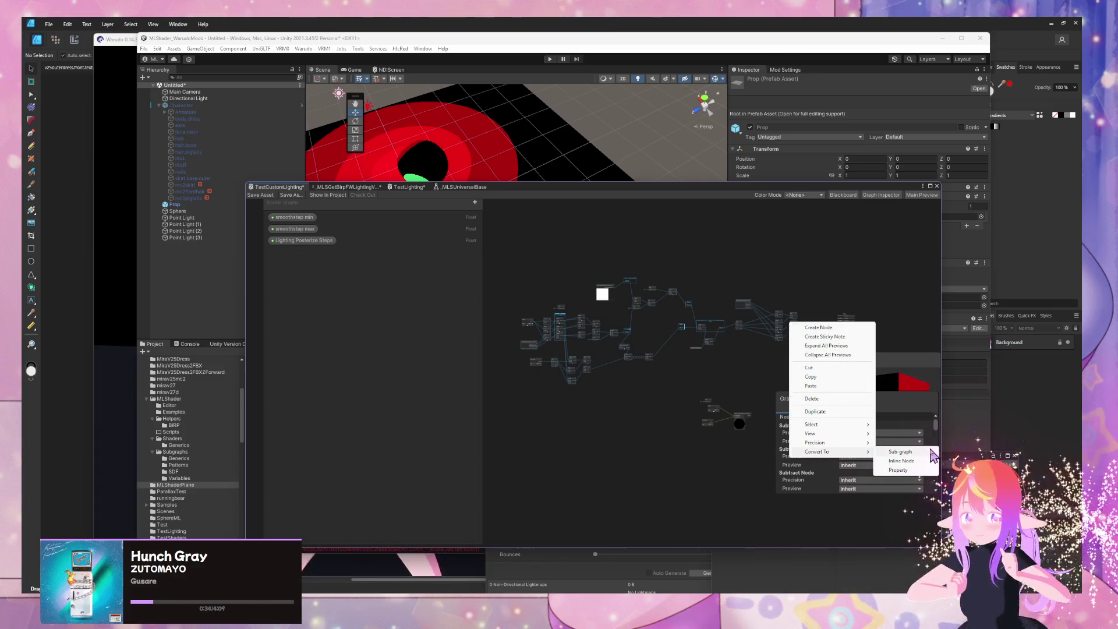
{"action": "left_click", "coordinate": [931, 450]}
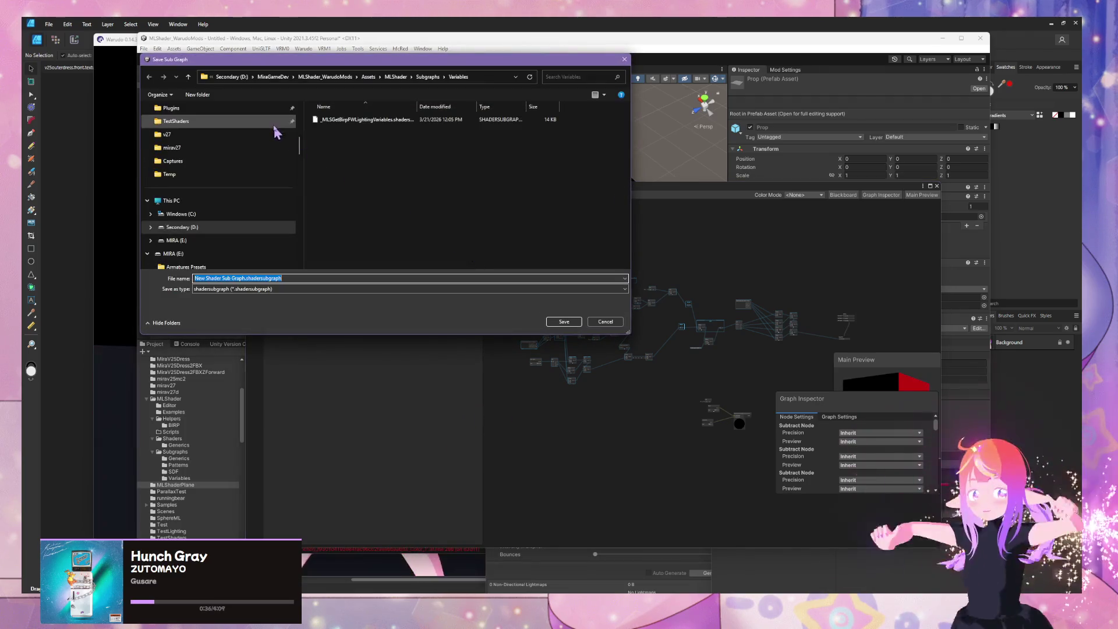
{"action": "left_click", "coordinate": [429, 76]}
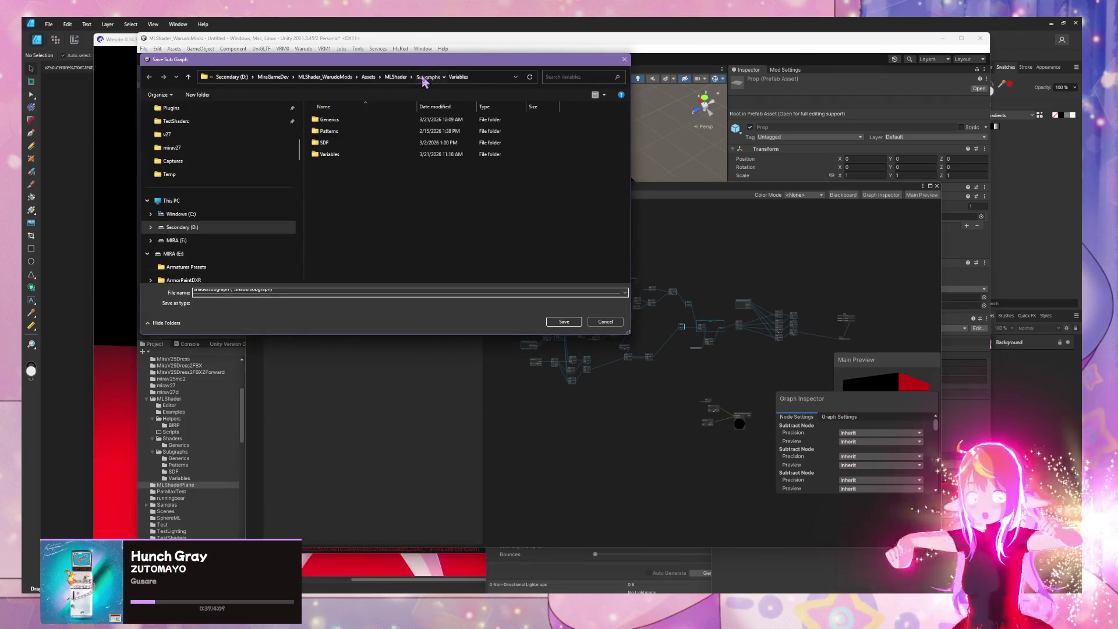
{"action": "type", "text": "_MLS"}
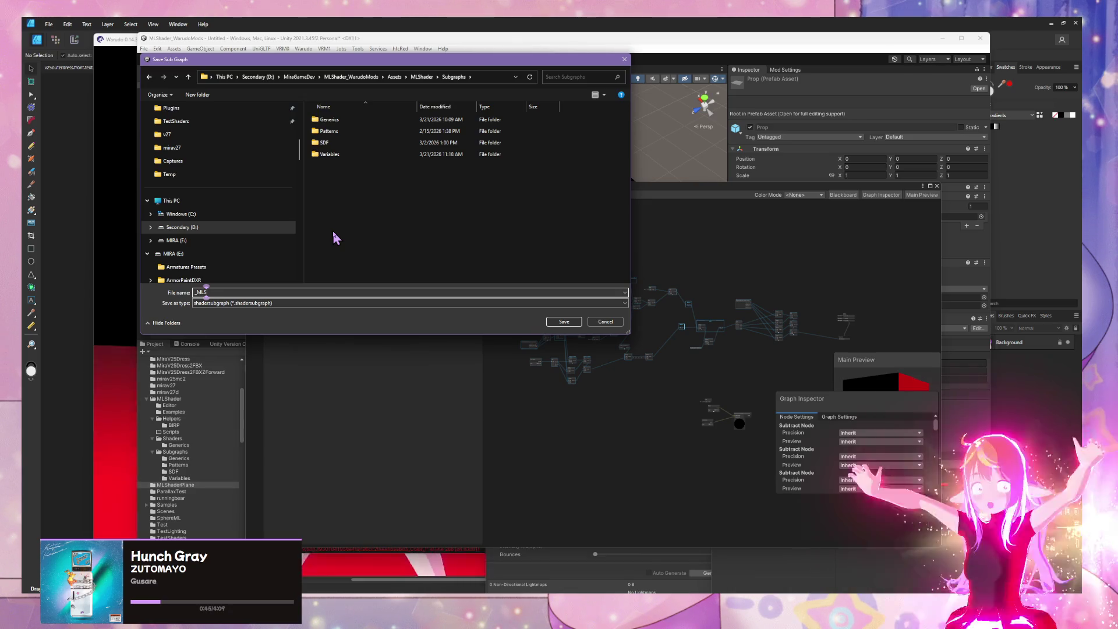
{"action": "type", "text": "Calculate"}
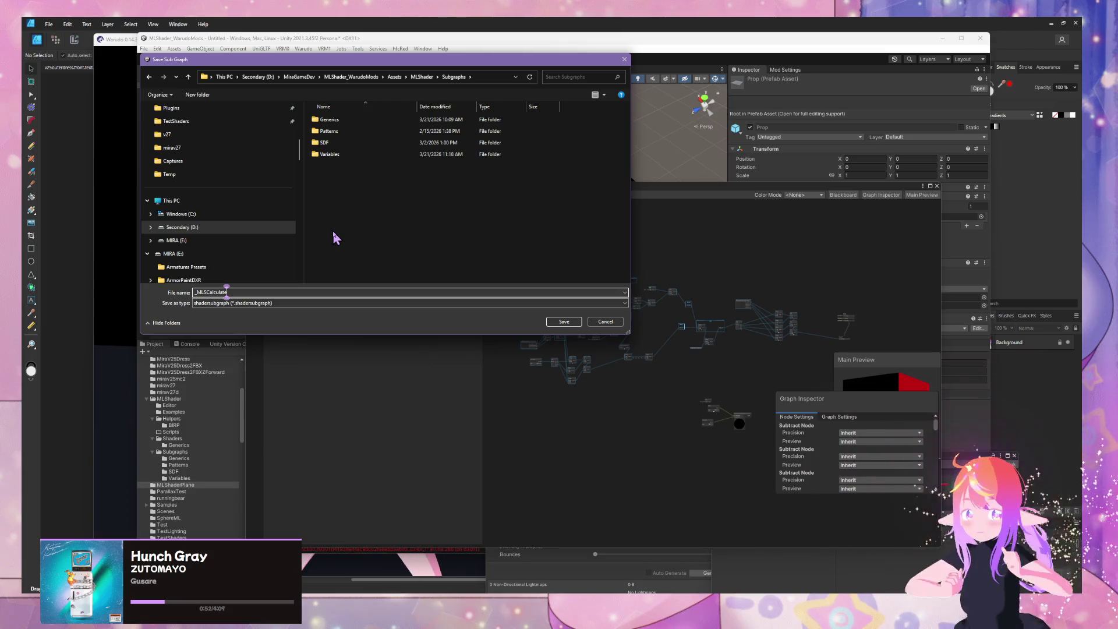
{"action": "type", "text": "FourLights"}
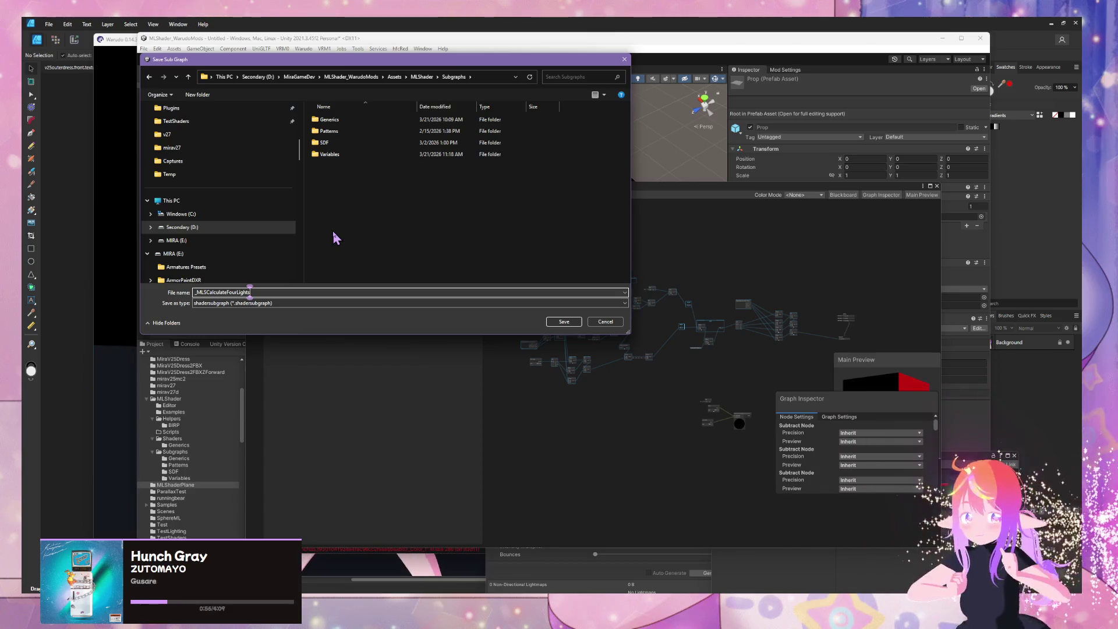
{"action": "key", "text": "Left"}
{"action": "key", "text": "Left"}
{"action": "key", "text": "Left"}
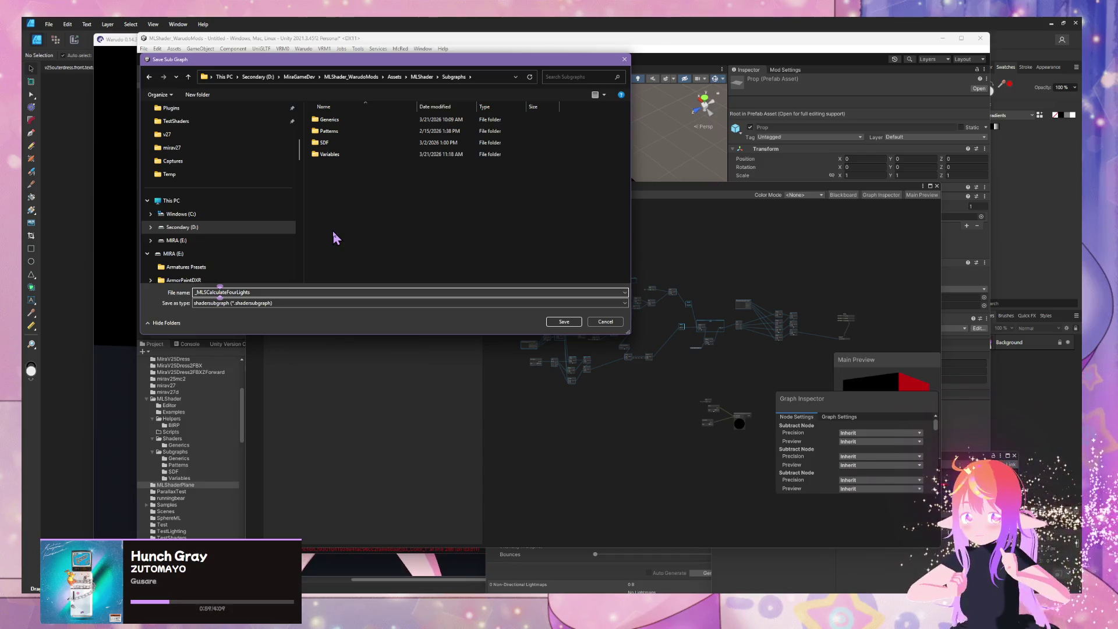
{"action": "key", "text": "Return"}
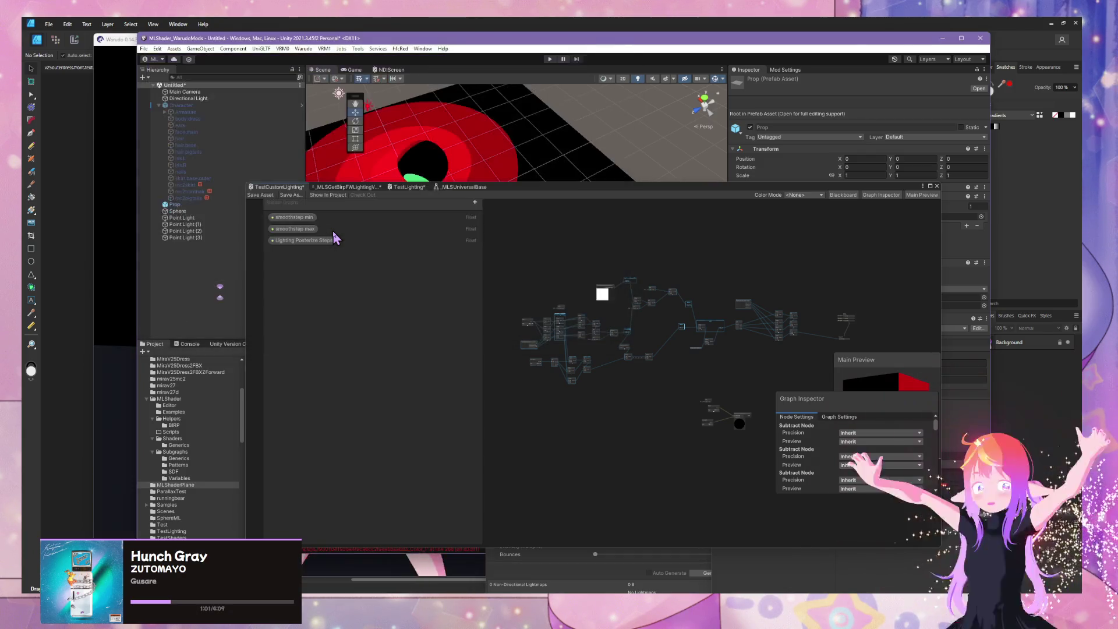
Commit the four changed files to master as 'Add 4 Lights + Posterize Calculation' and push to origin.
{"action": "left_click", "coordinate": [720, 589]}
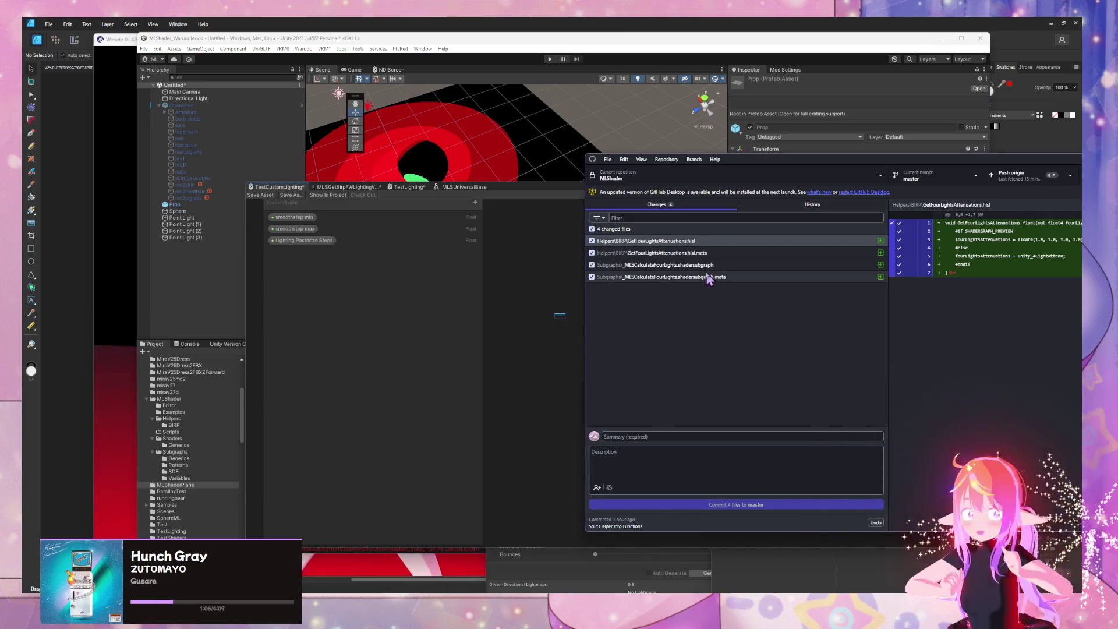
{"action": "left_click", "coordinate": [709, 265]}
{"action": "left_click_drag", "start_coordinate": [585, 441], "coordinate": [538, 441]}
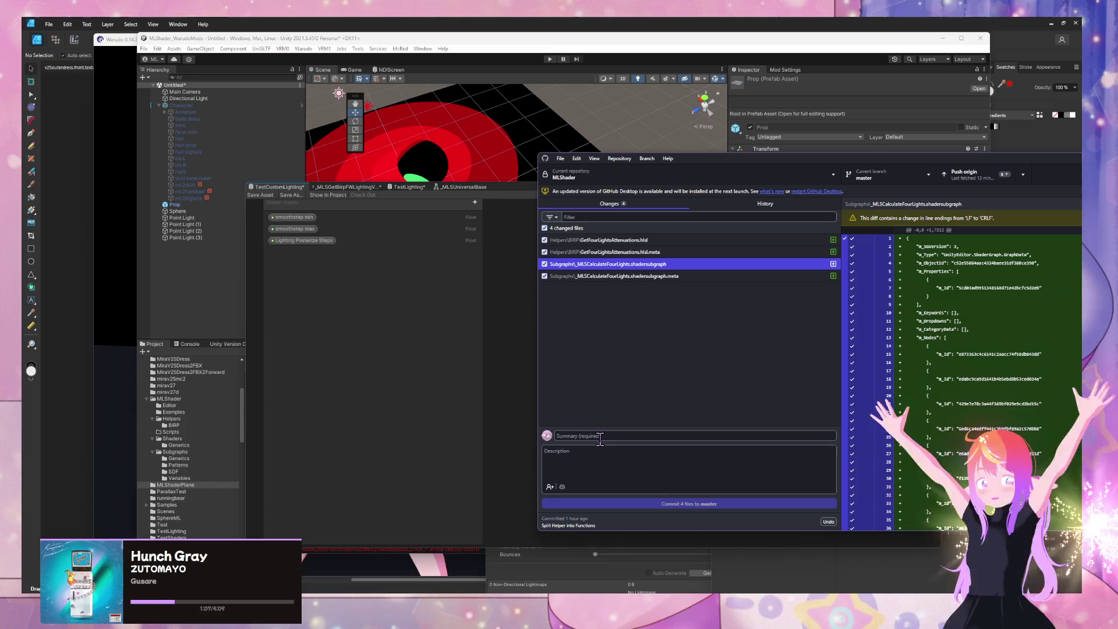
{"action": "left_click", "coordinate": [602, 437]}
{"action": "type", "text": "Add"}
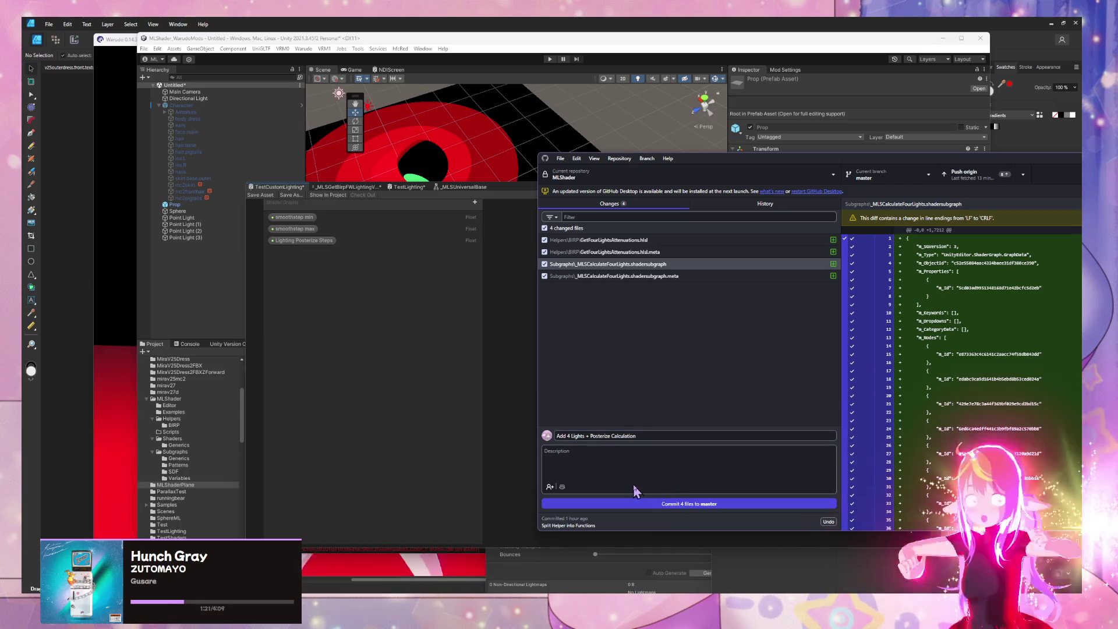
{"action": "left_click", "coordinate": [635, 503]}
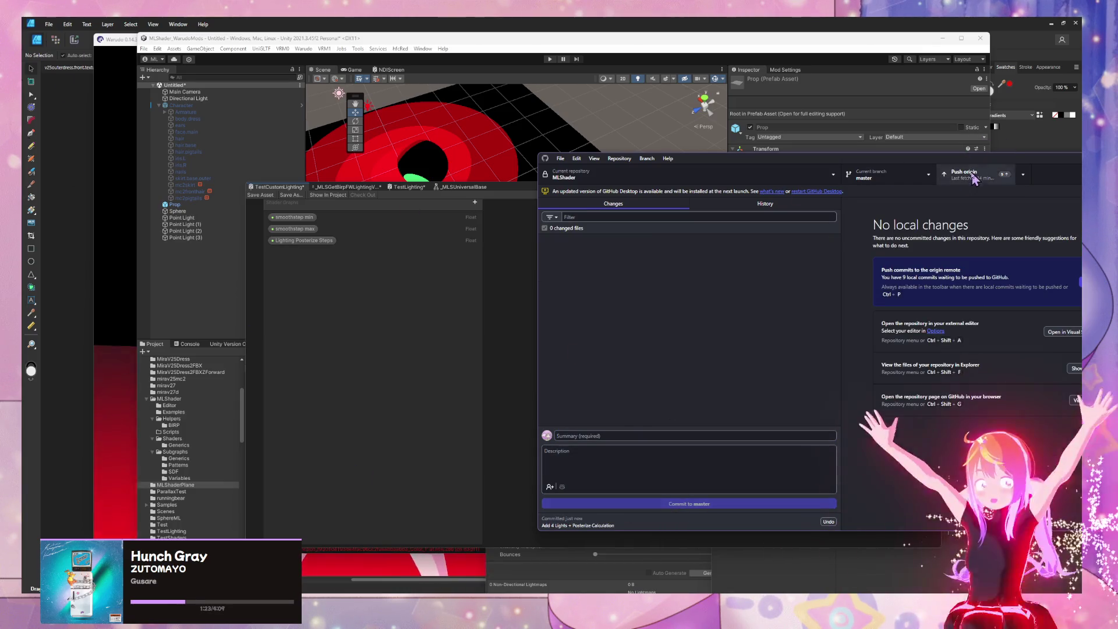
{"action": "left_click", "coordinate": [967, 172]}
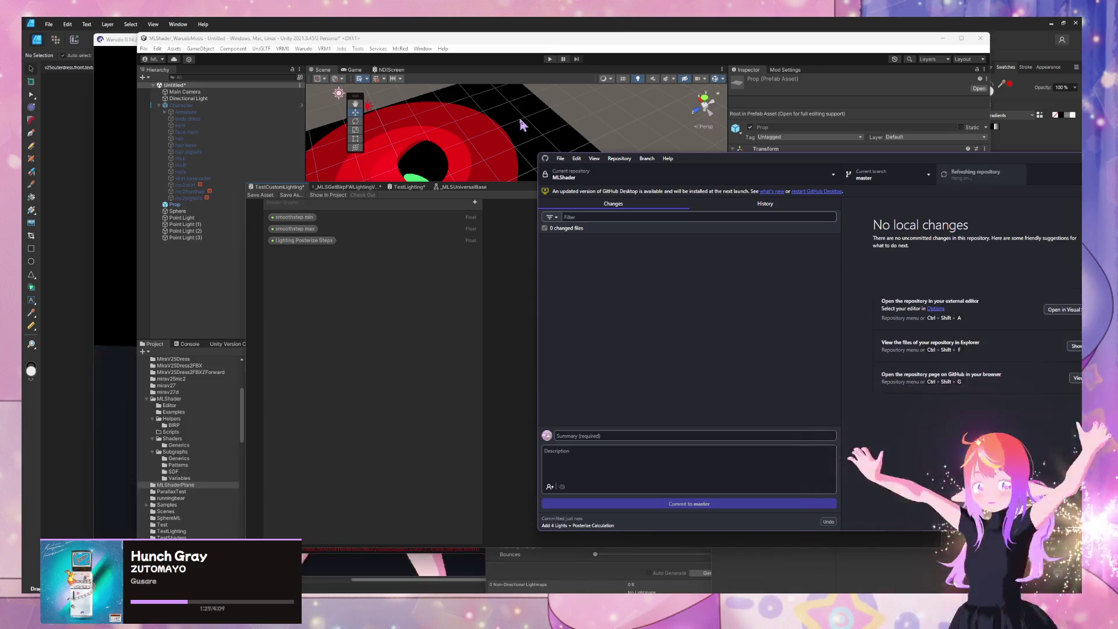
Select the plane prop in Unity, view it from a low angle, and open the mod export settings.
{"action": "left_click", "coordinate": [501, 117]}
{"action": "mouse_move", "coordinate": [517, 195]}
{"action": "left_mouse_down"}
{"action": "mouse_move", "coordinate": [806, 282]}
{"action": "mouse_move", "coordinate": [757, 248]}
{"action": "mouse_move", "coordinate": [791, 240]}
{"action": "left_mouse_up"}
{"action": "left_click_drag", "start_coordinate": [302, 201], "coordinate": [130, 169]}
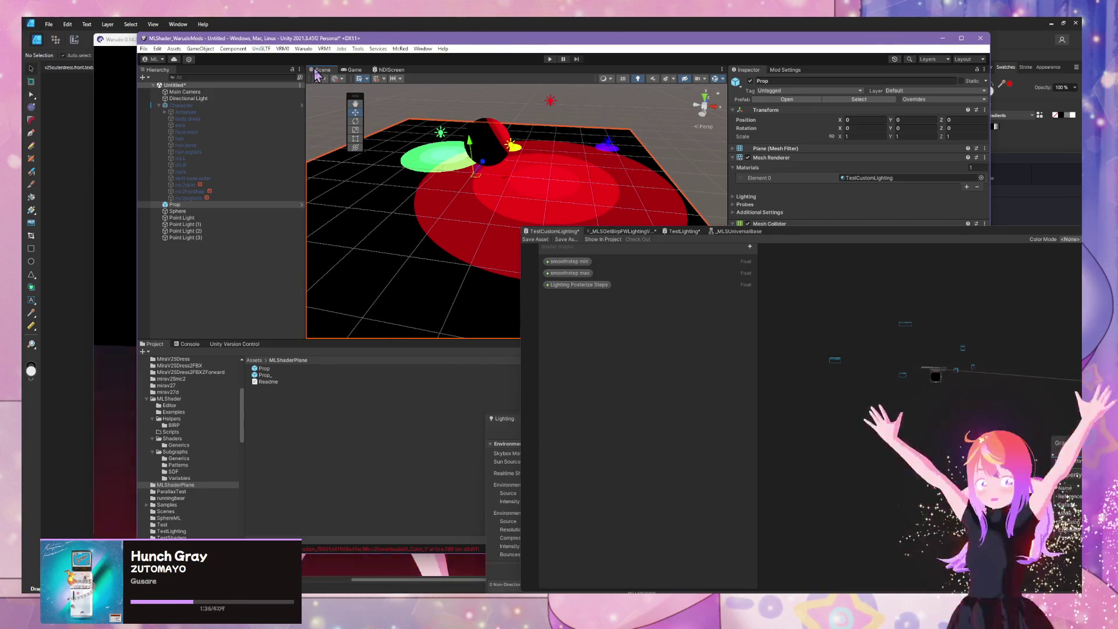
{"action": "left_click", "coordinate": [794, 71]}
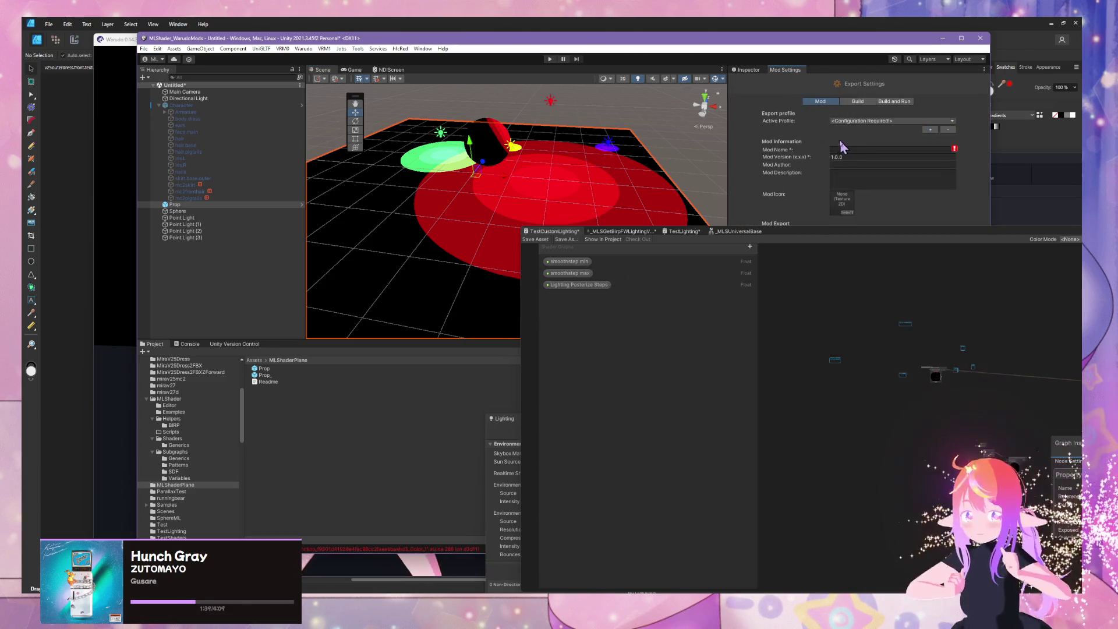
{"action": "key", "text": "alt+Tab"}
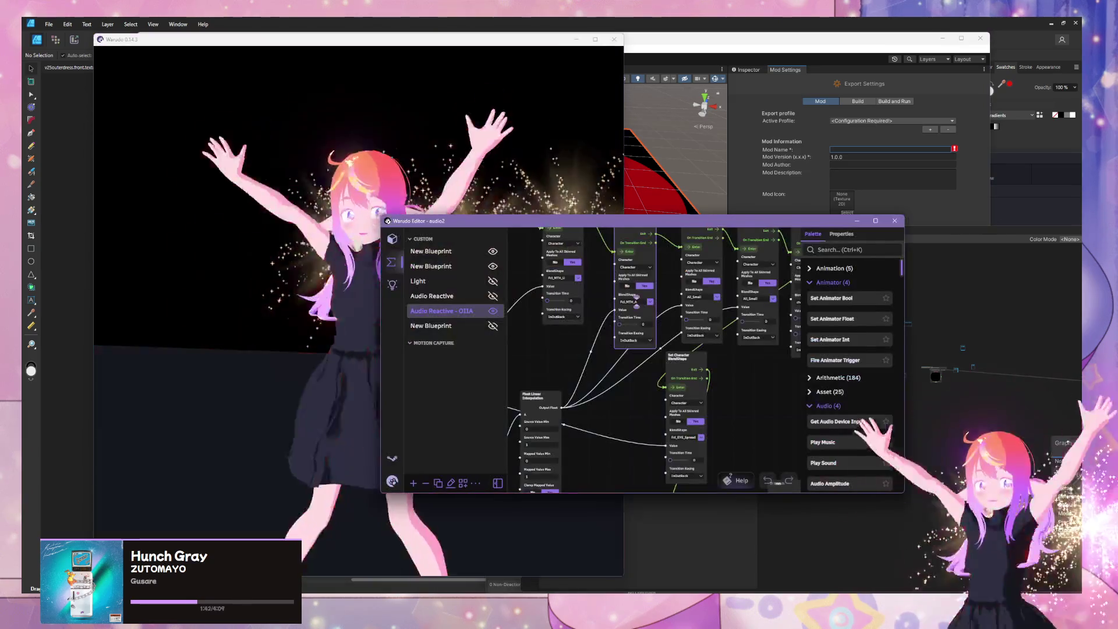
Show Prop 6's properties in Warudo's scene asset list, then return to Unity's Mod Name field.
{"action": "left_click", "coordinate": [391, 239]}
{"action": "scroll", "coordinate": [450, 326], "scroll_direction": "down", "scroll_amount": 3}
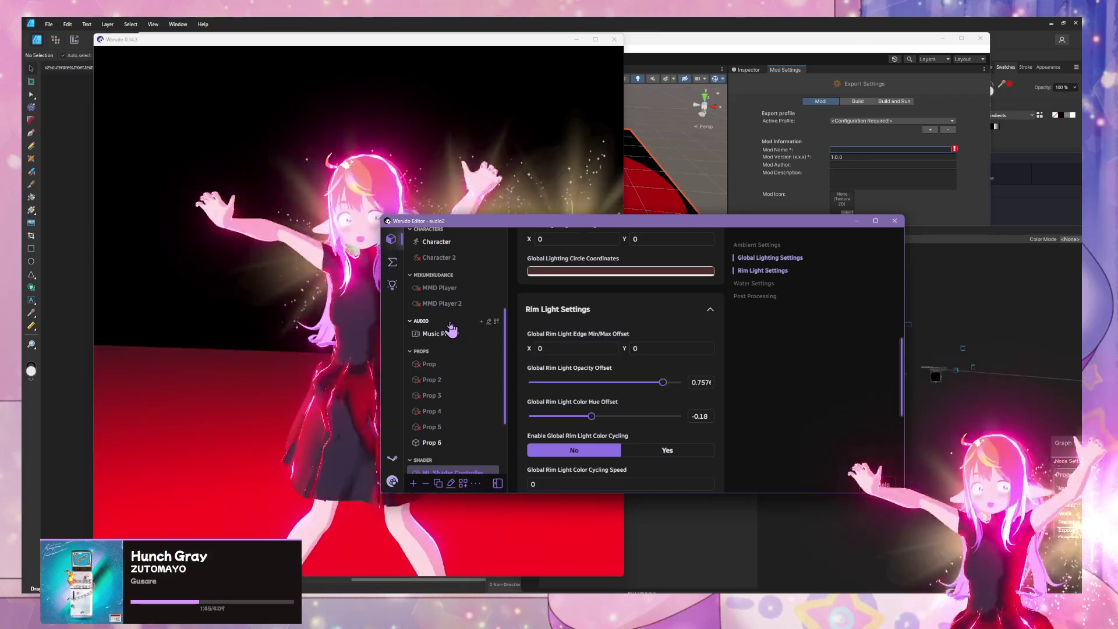
{"action": "scroll", "coordinate": [451, 329], "scroll_direction": "up", "scroll_amount": 3}
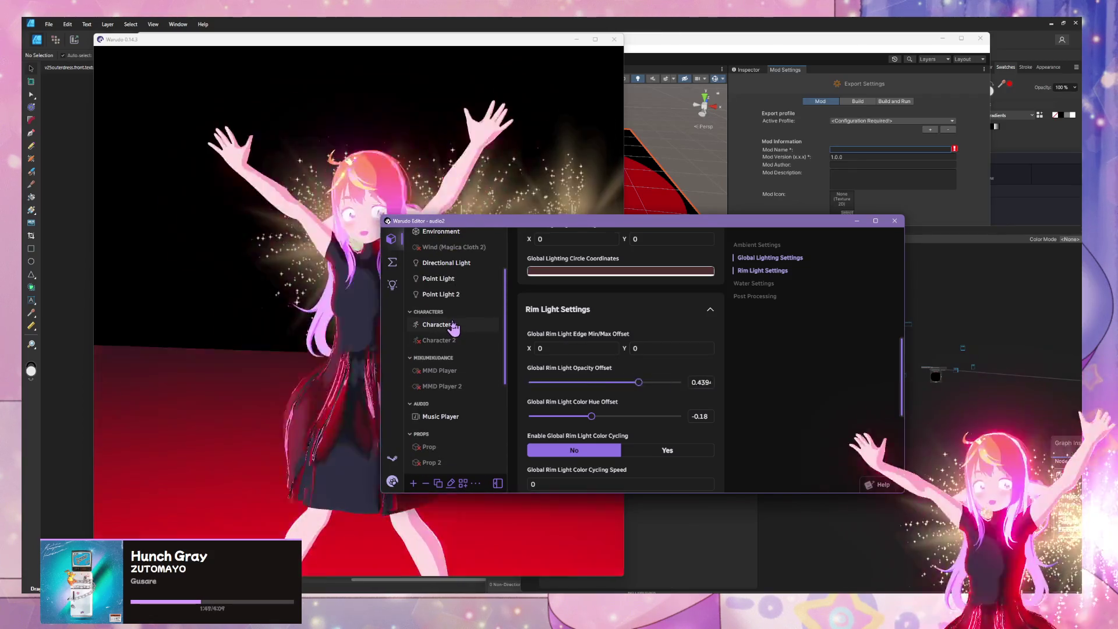
{"action": "scroll", "coordinate": [452, 350], "scroll_direction": "down", "scroll_amount": 5}
{"action": "left_click", "coordinate": [435, 402]}
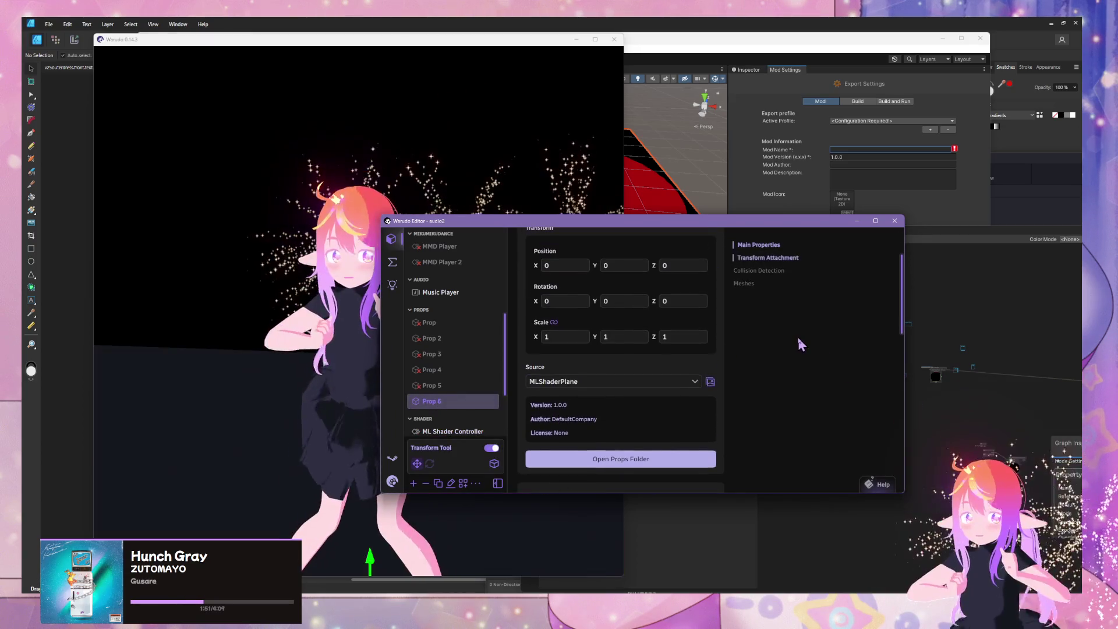
{"action": "left_click", "coordinate": [849, 150]}
{"action": "type", "text": "MLShaderPlane"}
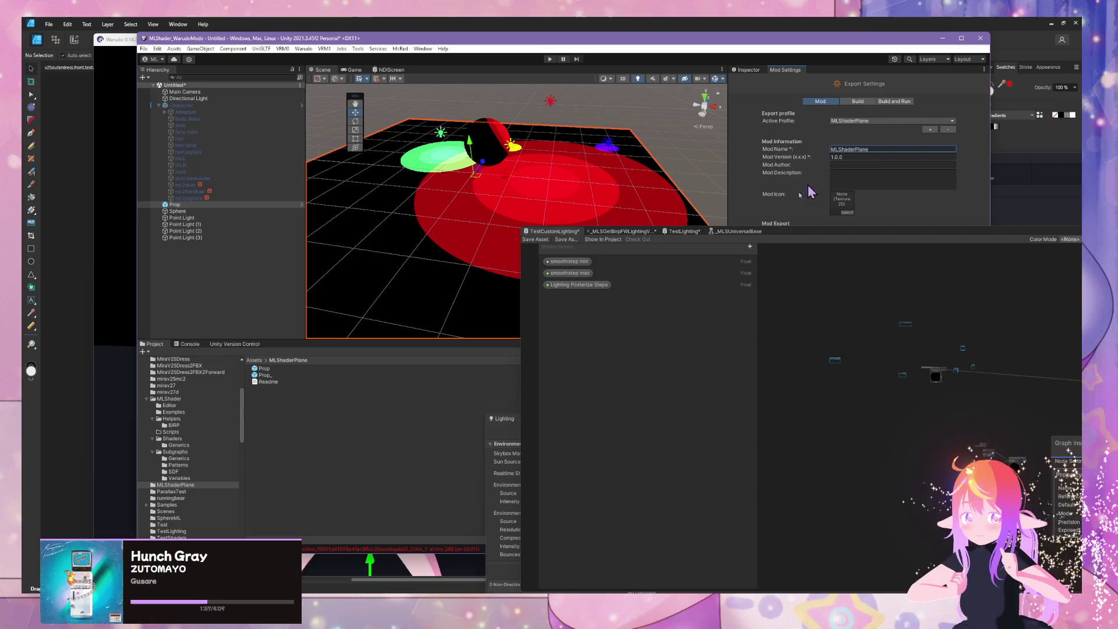
Set the mod asset directory to MLShaderPlane and the export directory to Warudo's Props, then build the mod.
{"action": "left_click", "coordinate": [855, 213]}
{"action": "left_click_drag", "start_coordinate": [846, 238], "coordinate": [777, 340]}
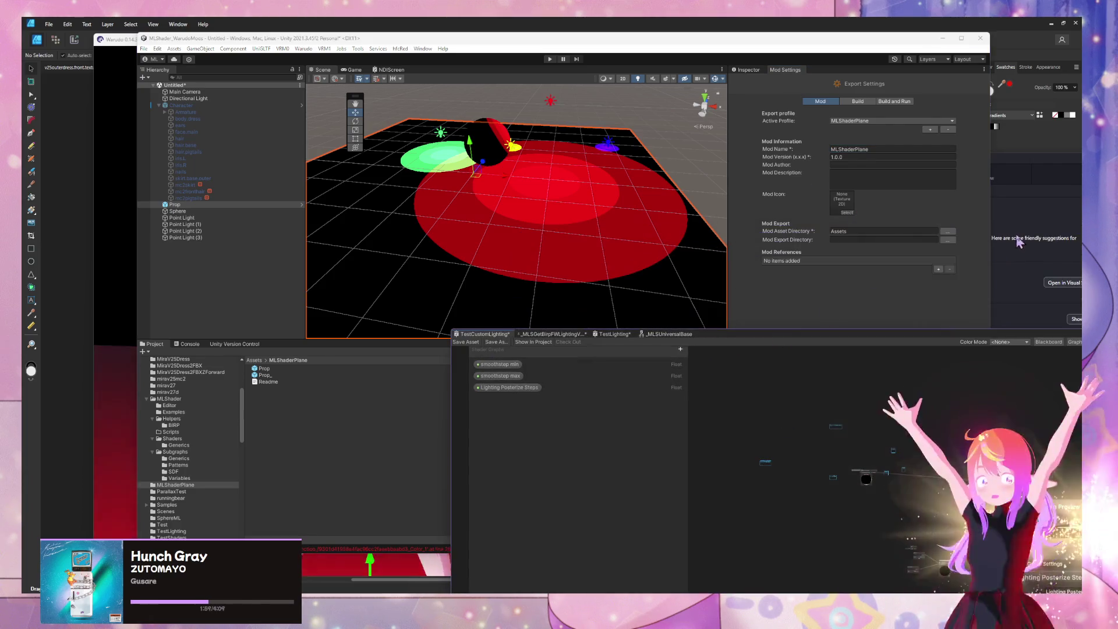
{"action": "left_click", "coordinate": [946, 240]}
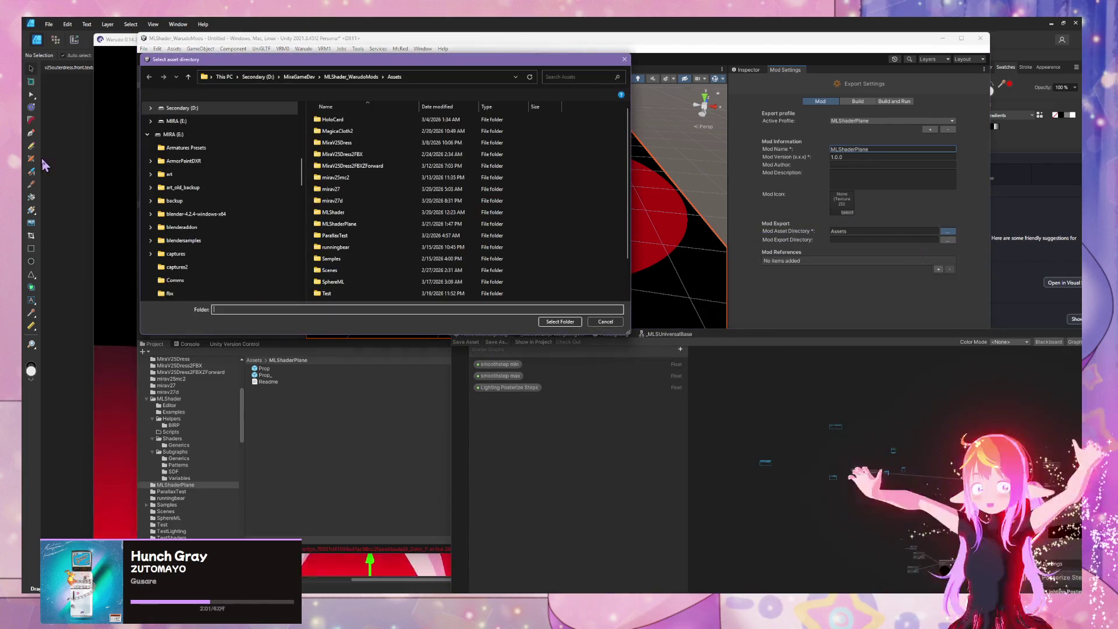
{"action": "double_click", "coordinate": [376, 226]}
{"action": "left_click", "coordinate": [546, 321]}
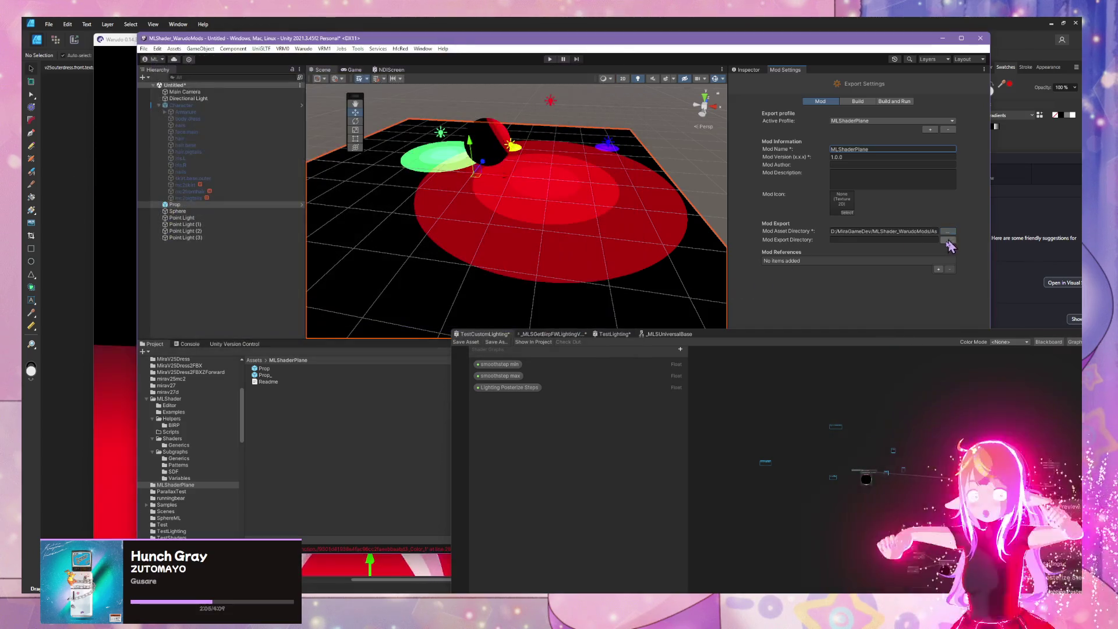
{"action": "left_click", "coordinate": [949, 241]}
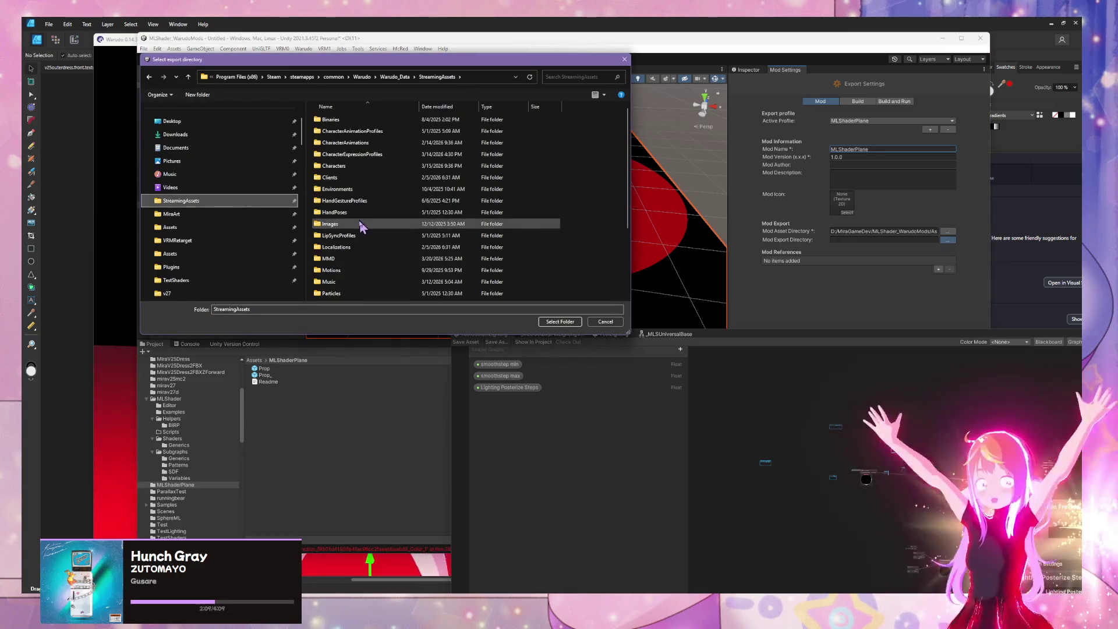
{"action": "scroll", "coordinate": [355, 227], "scroll_direction": "down", "scroll_amount": 3}
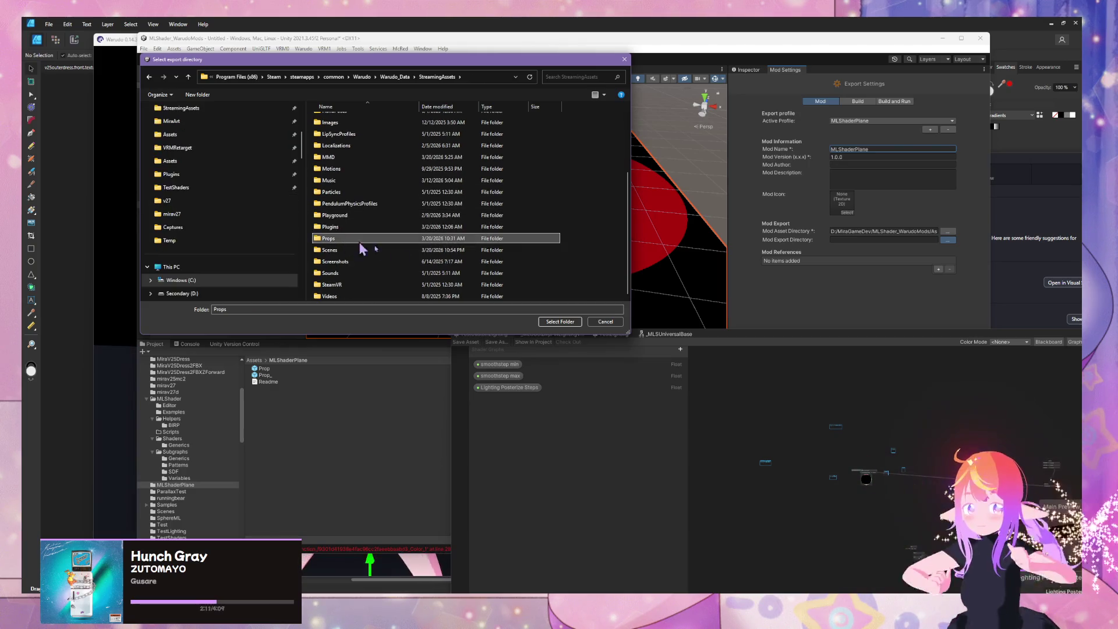
{"action": "left_click", "coordinate": [552, 322]}
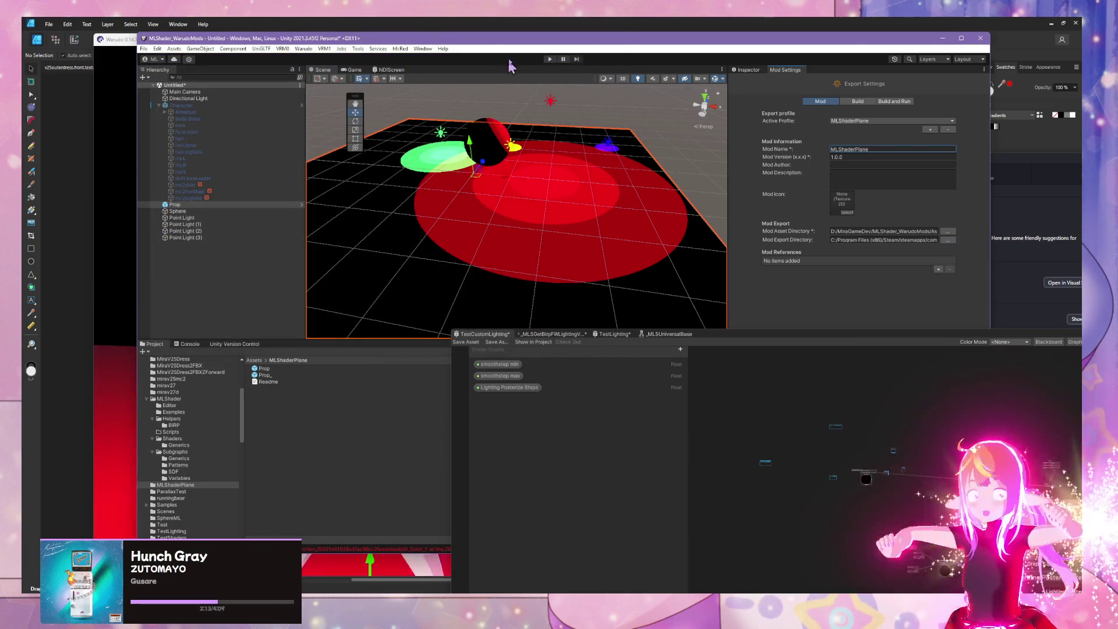
{"action": "left_click", "coordinate": [303, 49]}
{"action": "left_click", "coordinate": [314, 102]}
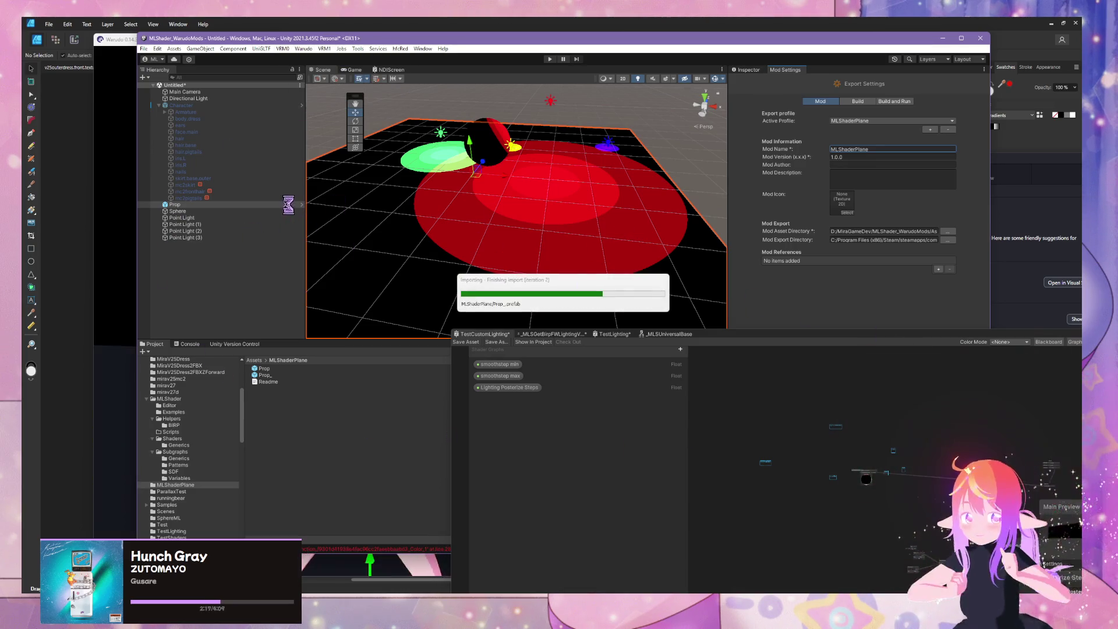
Bring the Warudo view of the character on the red-lit plane to the front while the build imports.
{"action": "left_click", "coordinate": [122, 244]}
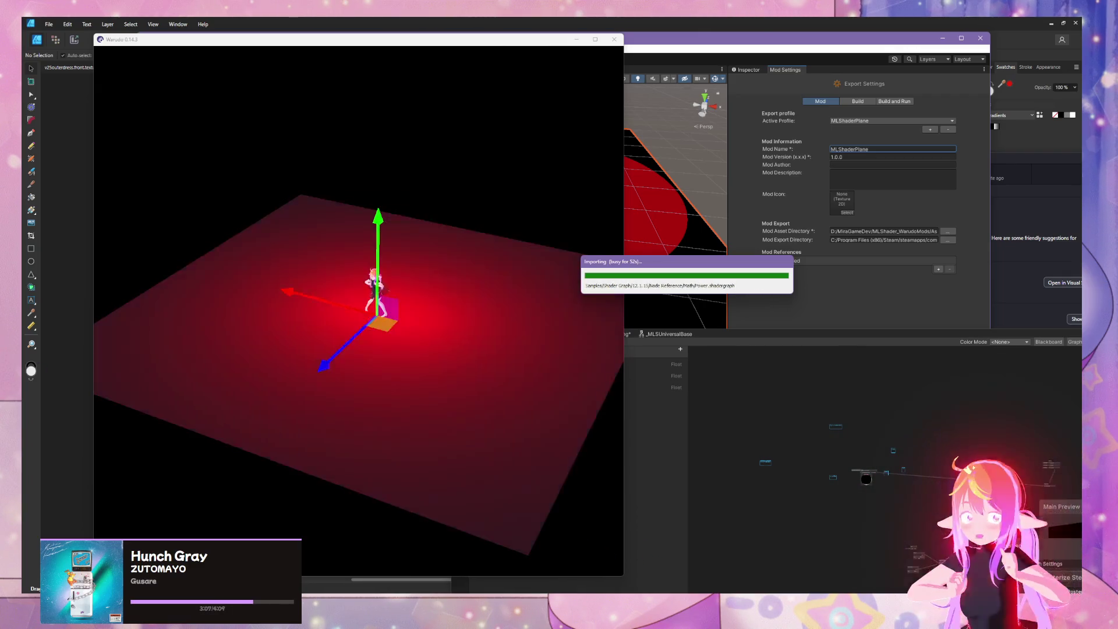
Hide the MLShaderPlane prop's transform gizmo in Warudo and frame the camera on the plane.
{"action": "left_click", "coordinate": [232, 168]}
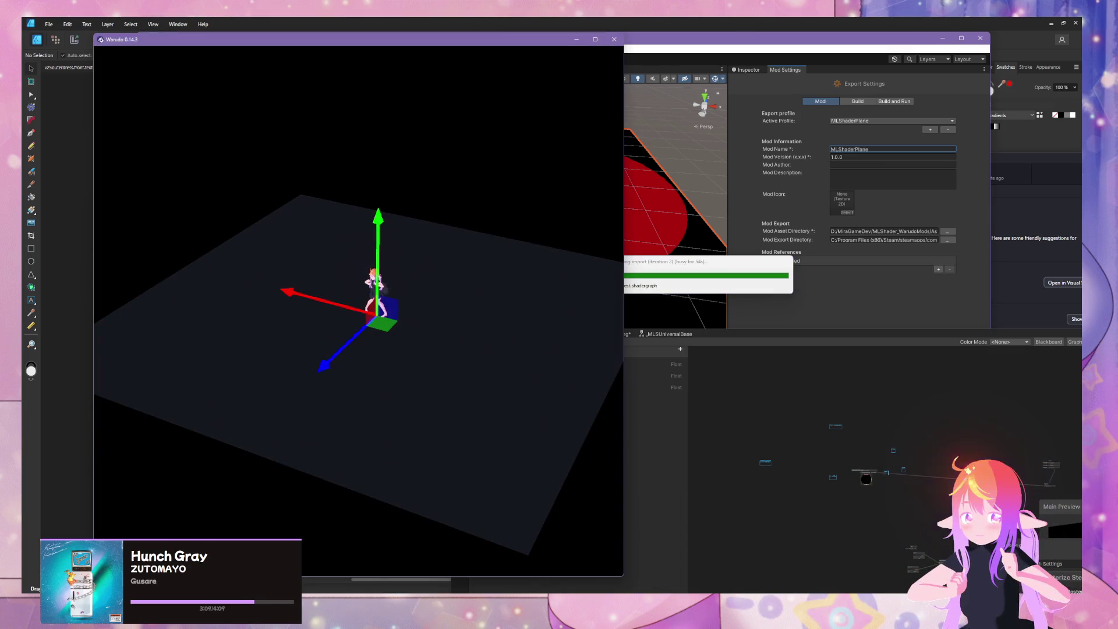
{"action": "key", "text": "alt+Tab"}
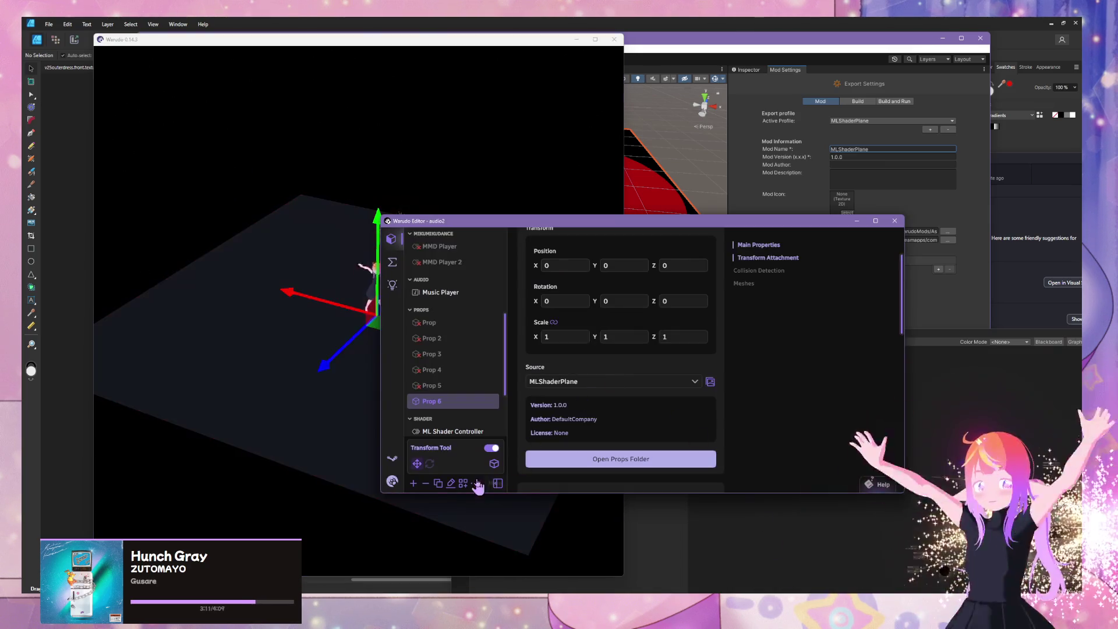
{"action": "left_click", "coordinate": [492, 450]}
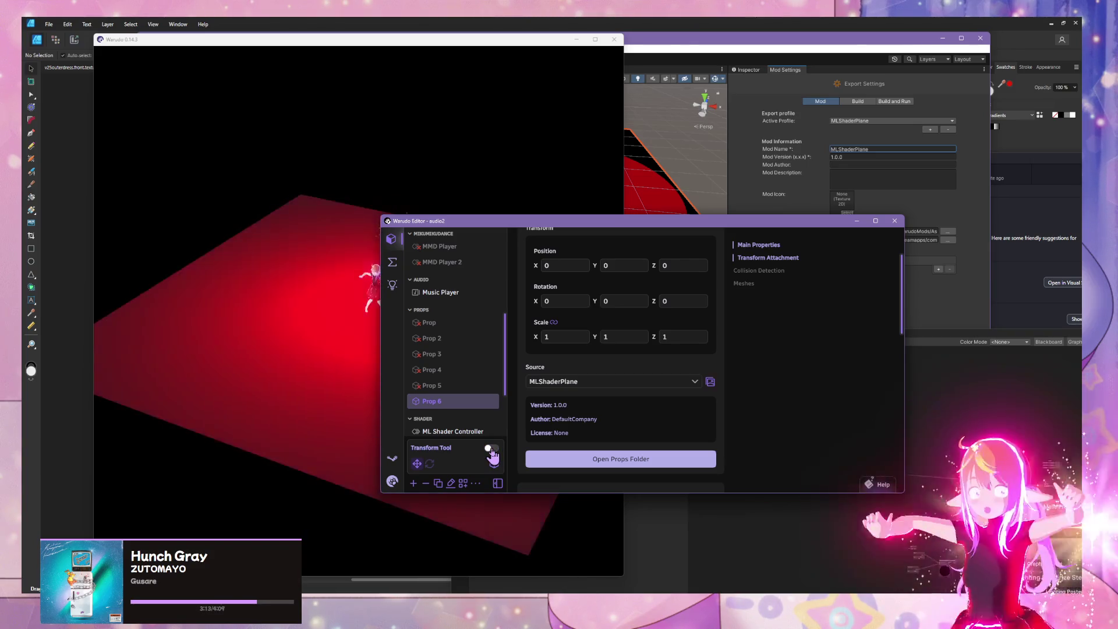
{"action": "left_click_drag", "start_coordinate": [494, 223], "coordinate": [816, 265]}
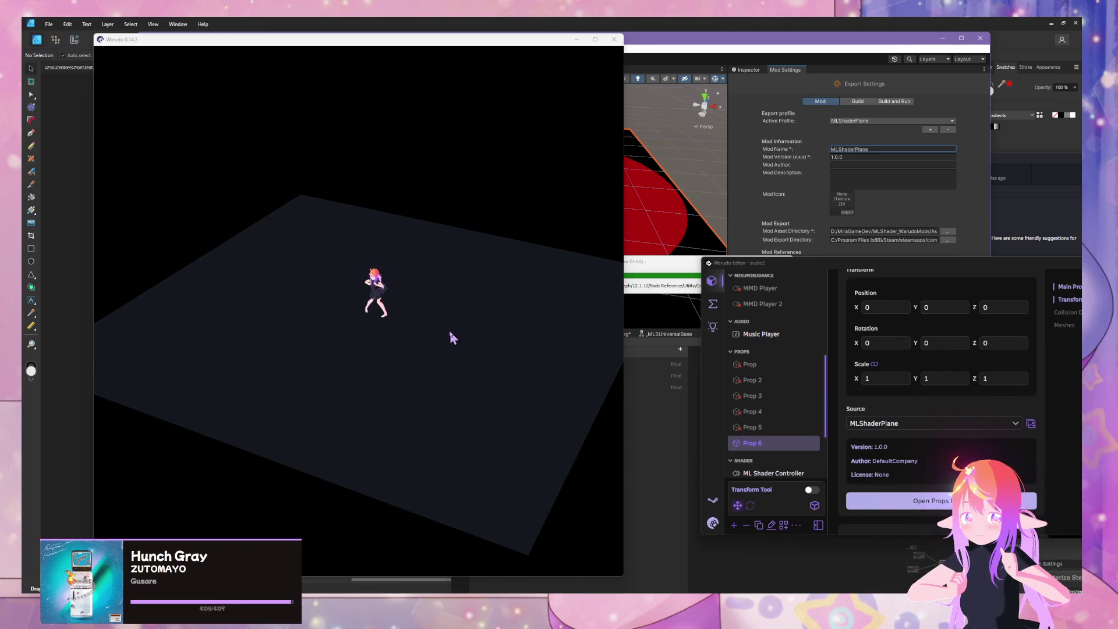
{"action": "left_click", "coordinate": [443, 313]}
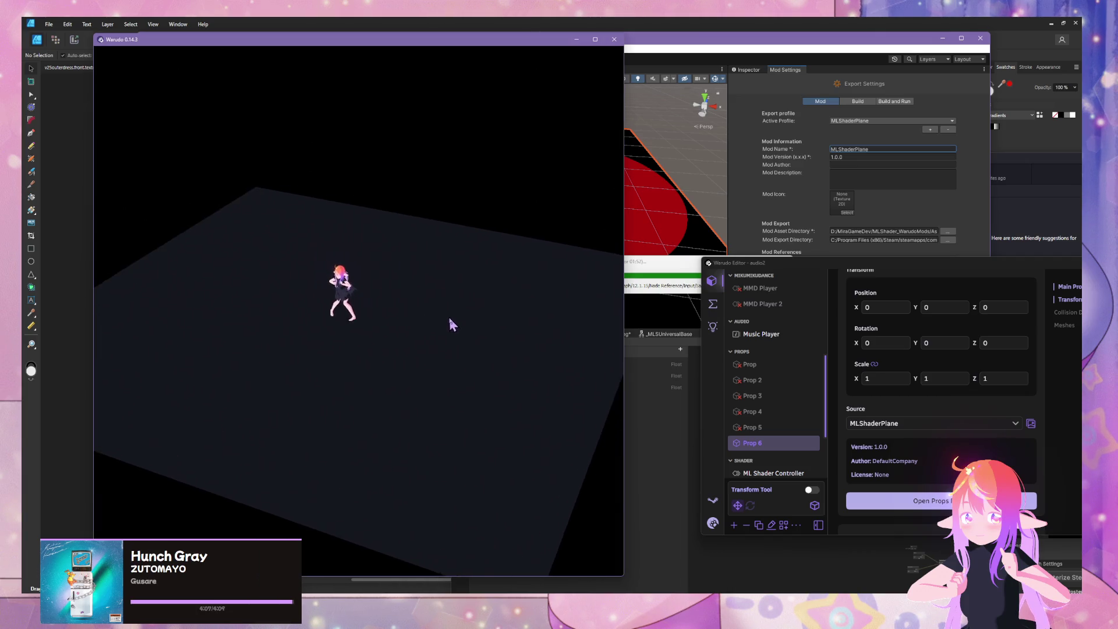
{"action": "scroll", "coordinate": [442, 309], "scroll_direction": "up", "scroll_amount": 10}
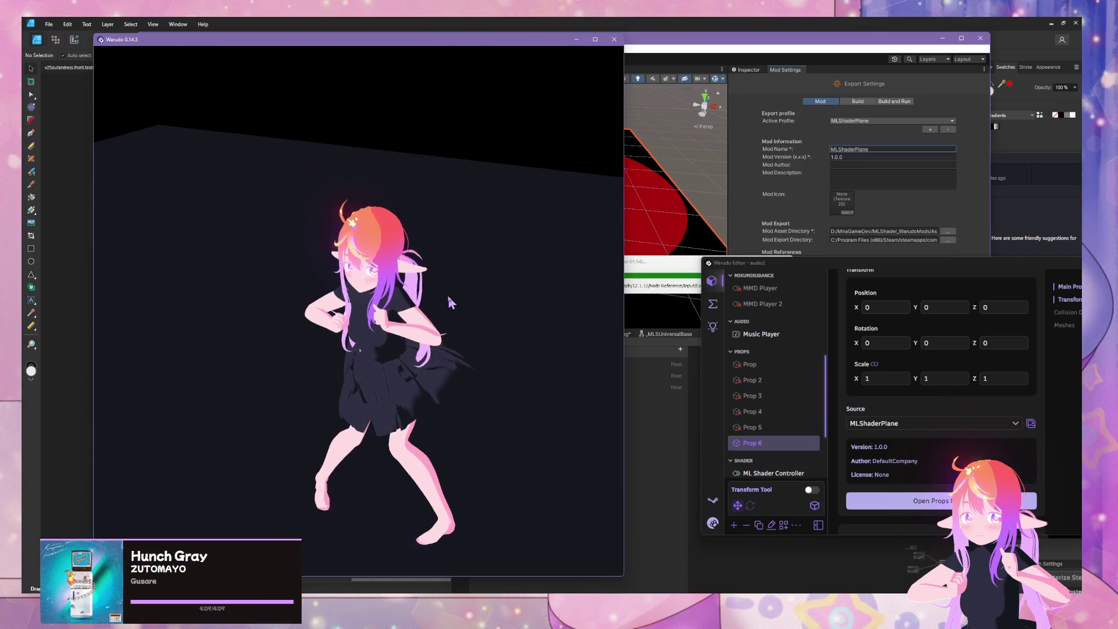
{"action": "left_click_drag", "start_coordinate": [449, 302], "coordinate": [616, 313]}
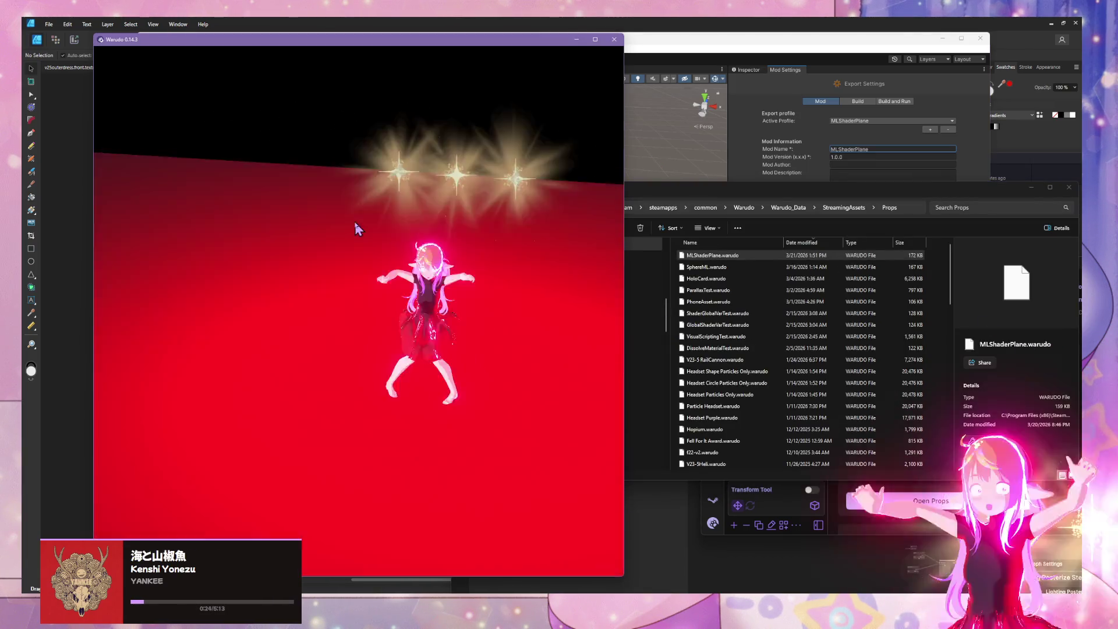
Zoom out the Warudo viewport and switch the Warudo Editor to the Blueprints list.
{"action": "scroll", "coordinate": [354, 219], "scroll_direction": "down", "scroll_amount": 10}
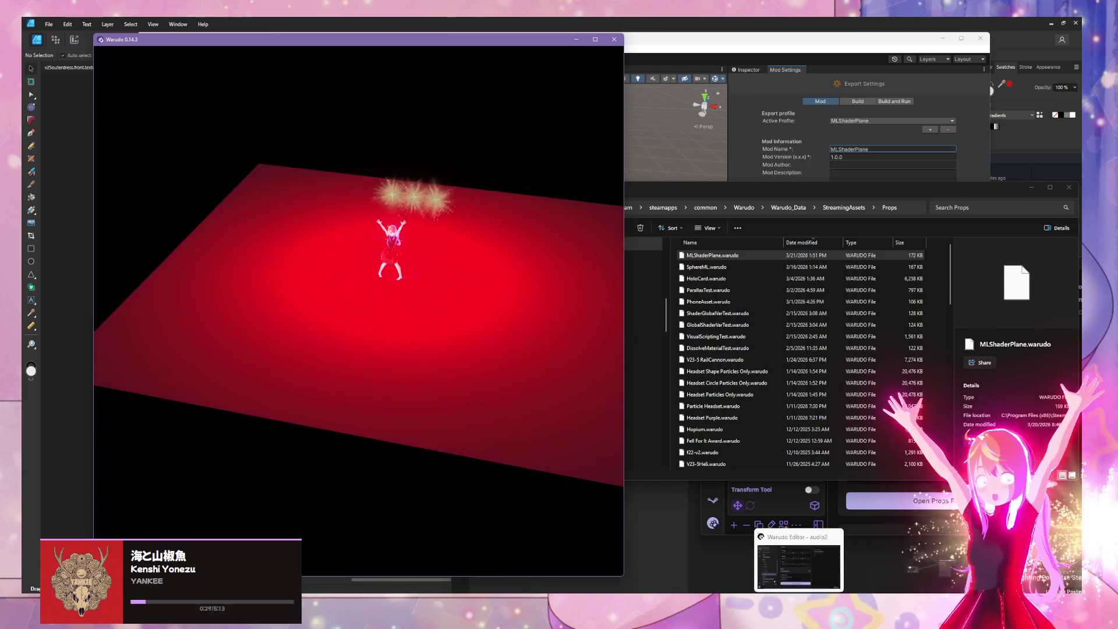
{"action": "left_click", "coordinate": [786, 562]}
{"action": "left_click", "coordinate": [713, 304]}
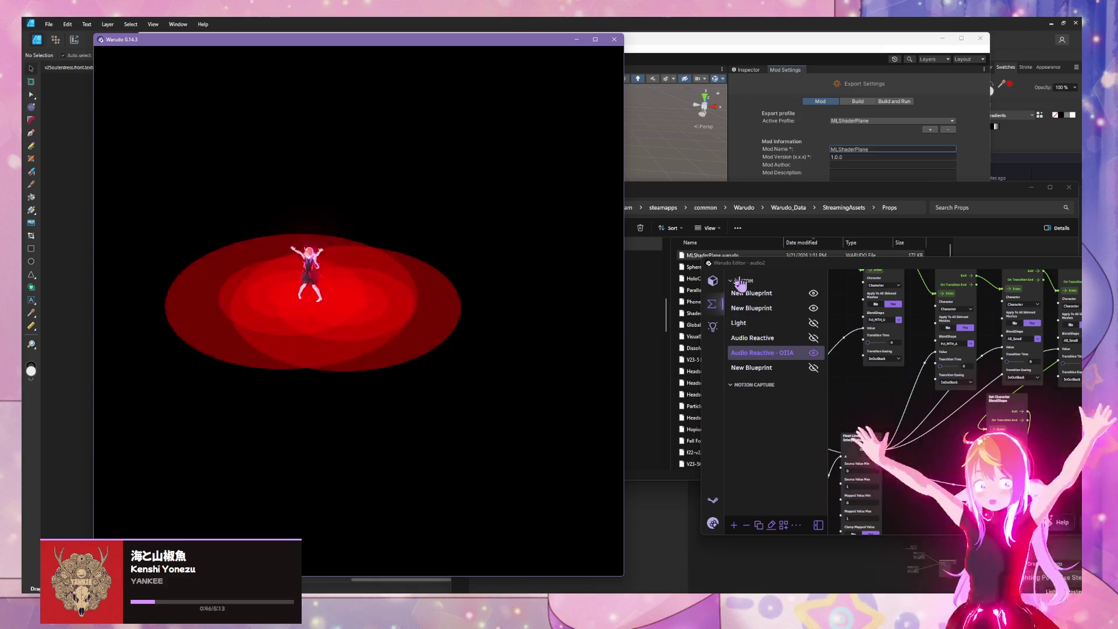
Add a Default Material Property override in Prop 6's Meshes section.
{"action": "left_click", "coordinate": [712, 280]}
{"action": "left_click_drag", "start_coordinate": [762, 272], "coordinate": [668, 239]}
{"action": "scroll", "coordinate": [695, 301], "scroll_direction": "down", "scroll_amount": 3}
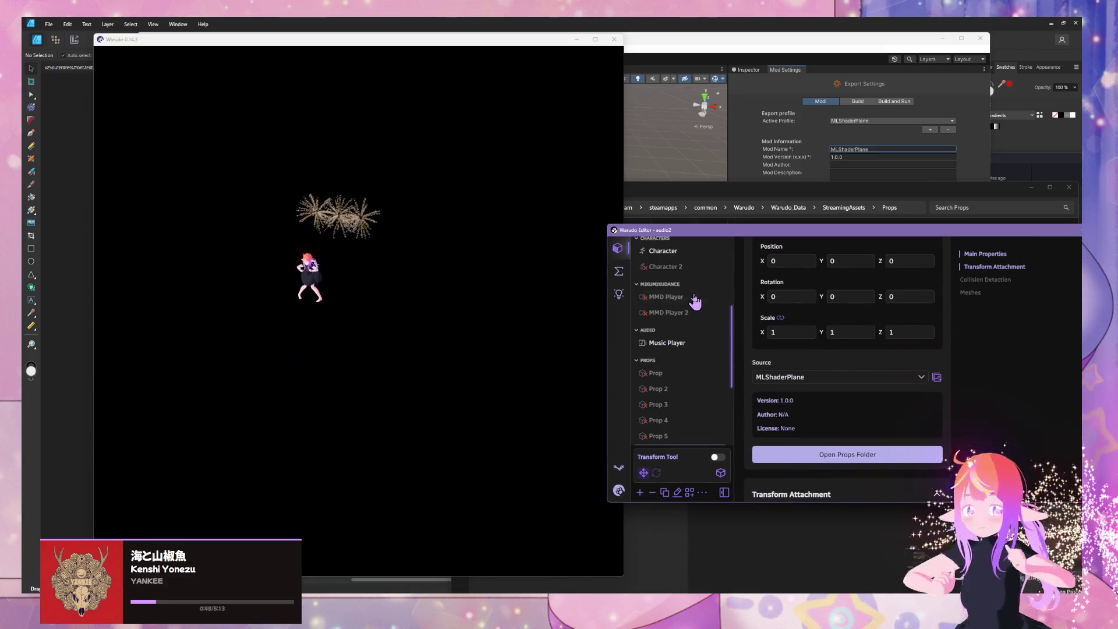
{"action": "scroll", "coordinate": [669, 349], "scroll_direction": "down", "scroll_amount": 6}
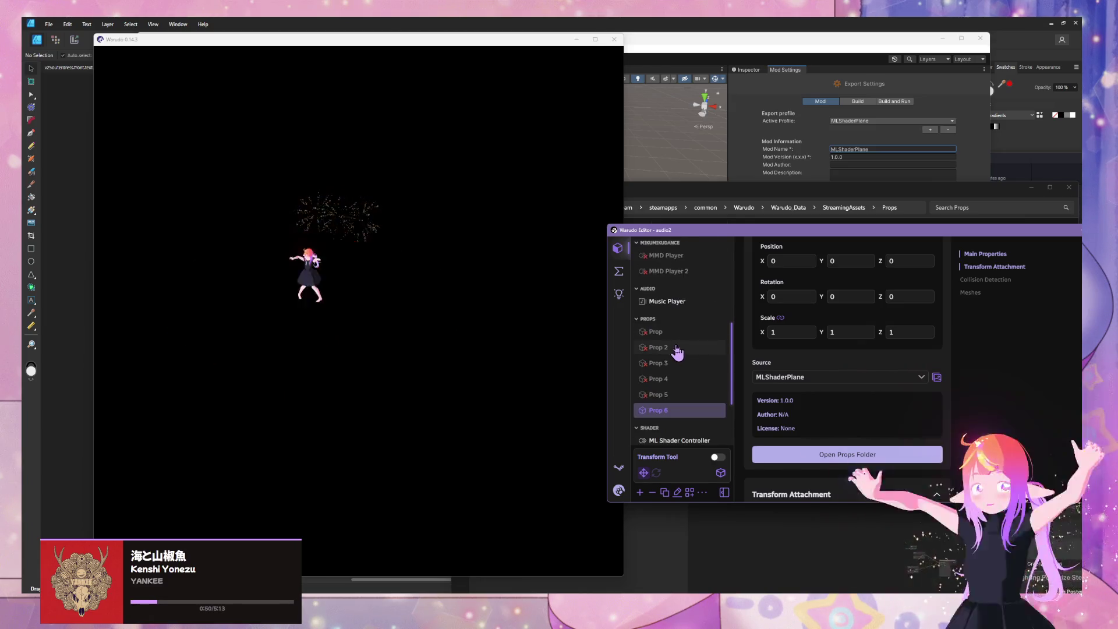
{"action": "scroll", "coordinate": [874, 379], "scroll_direction": "down", "scroll_amount": 10}
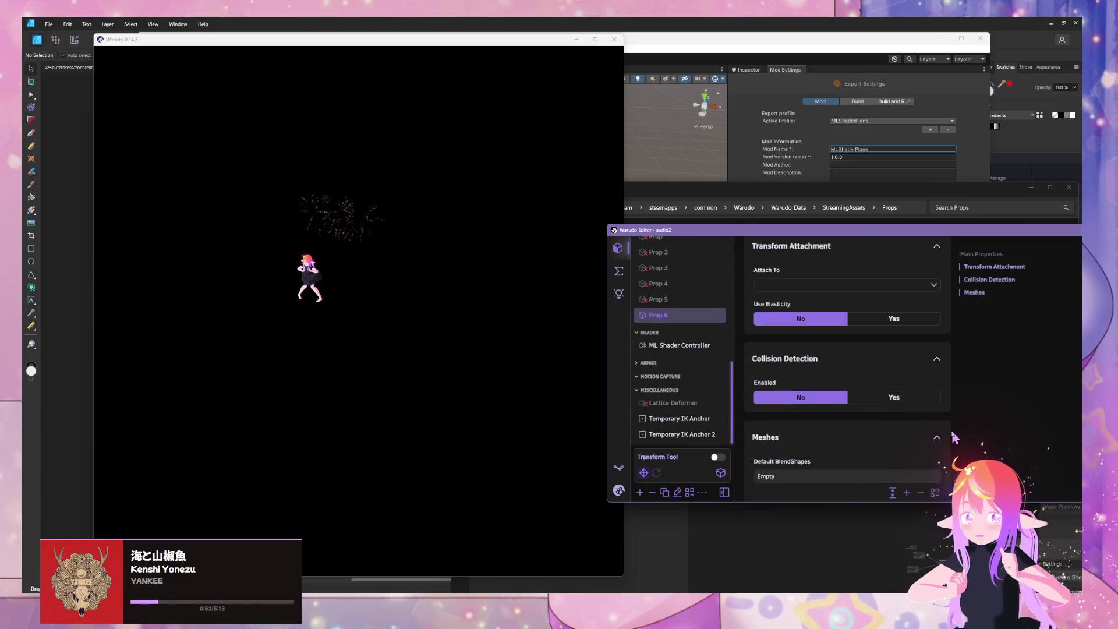
{"action": "left_click", "coordinate": [933, 414]}
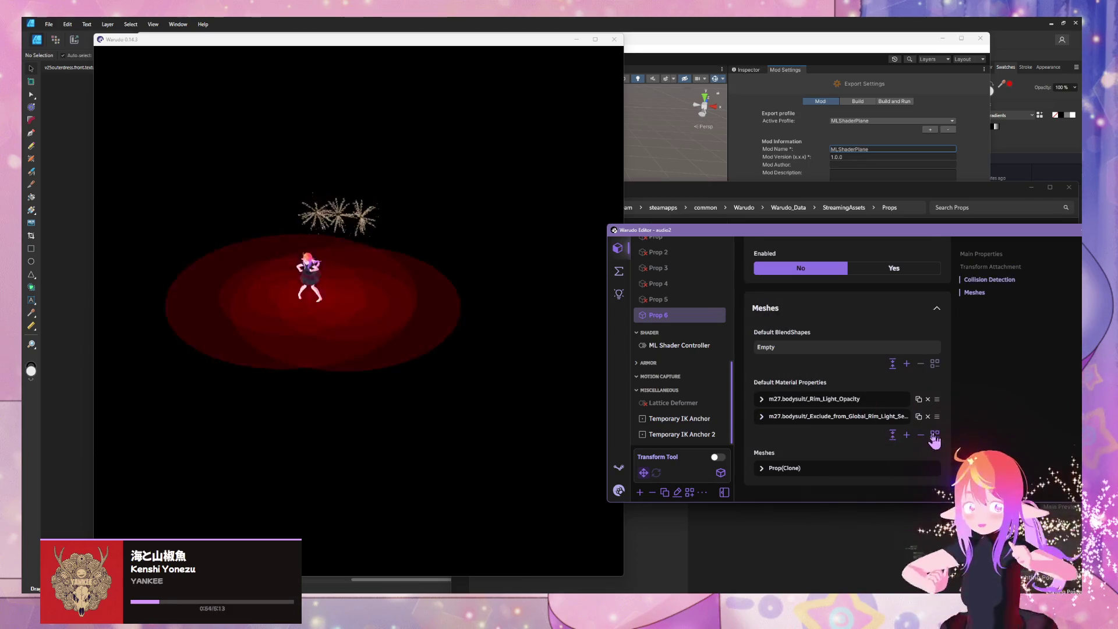
{"action": "left_click", "coordinate": [907, 434]}
{"action": "left_click", "coordinate": [792, 434]}
Set the override's material to TestCustomLighting and its property to _posterize_steps.
{"action": "left_click", "coordinate": [895, 469]}
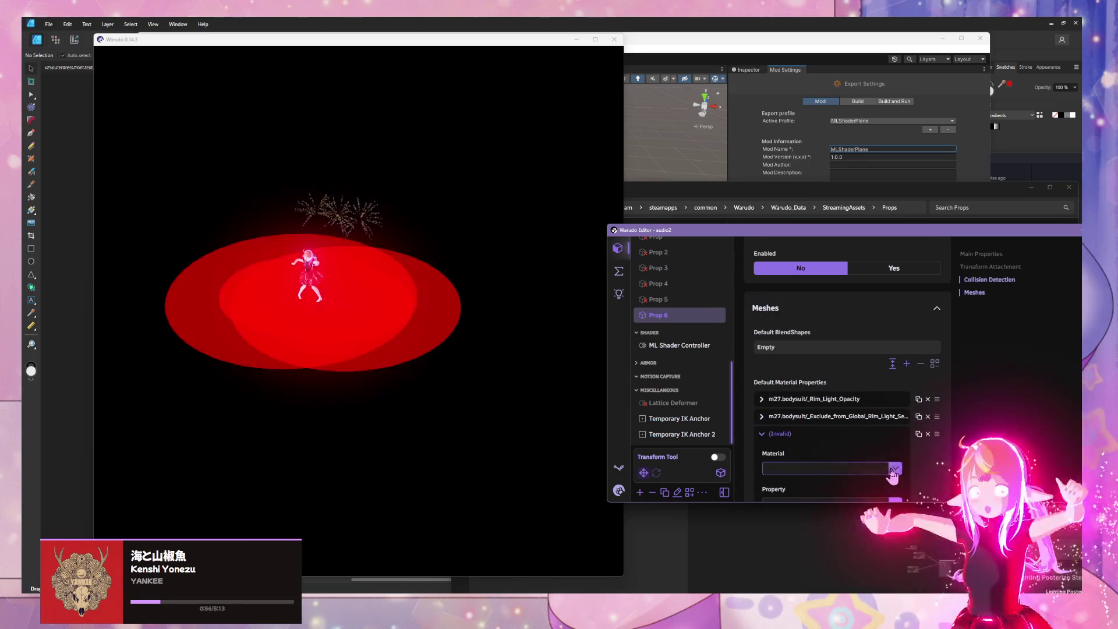
{"action": "scroll", "coordinate": [897, 419], "scroll_direction": "down", "scroll_amount": 2}
{"action": "left_click", "coordinate": [897, 372]}
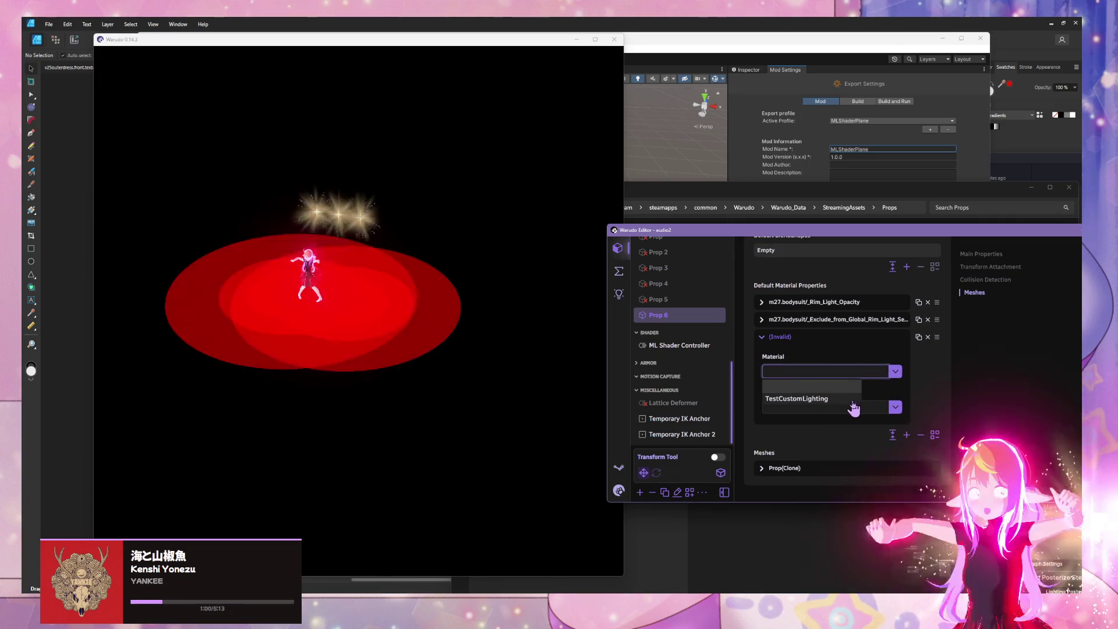
{"action": "left_click", "coordinate": [879, 398]}
{"action": "left_click", "coordinate": [895, 407]}
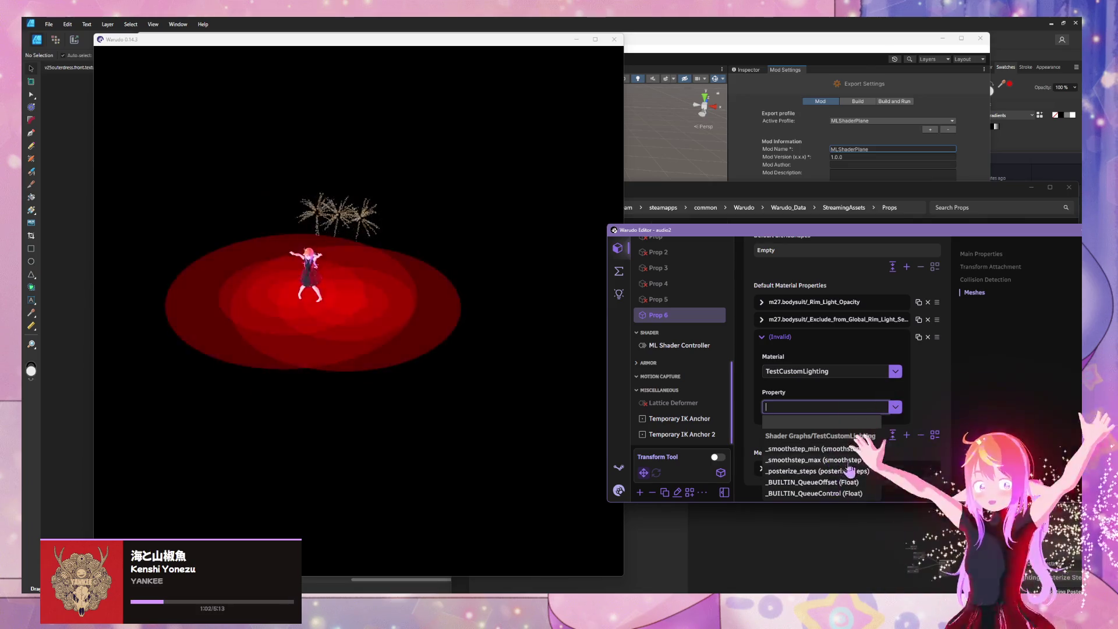
{"action": "left_click", "coordinate": [816, 470]}
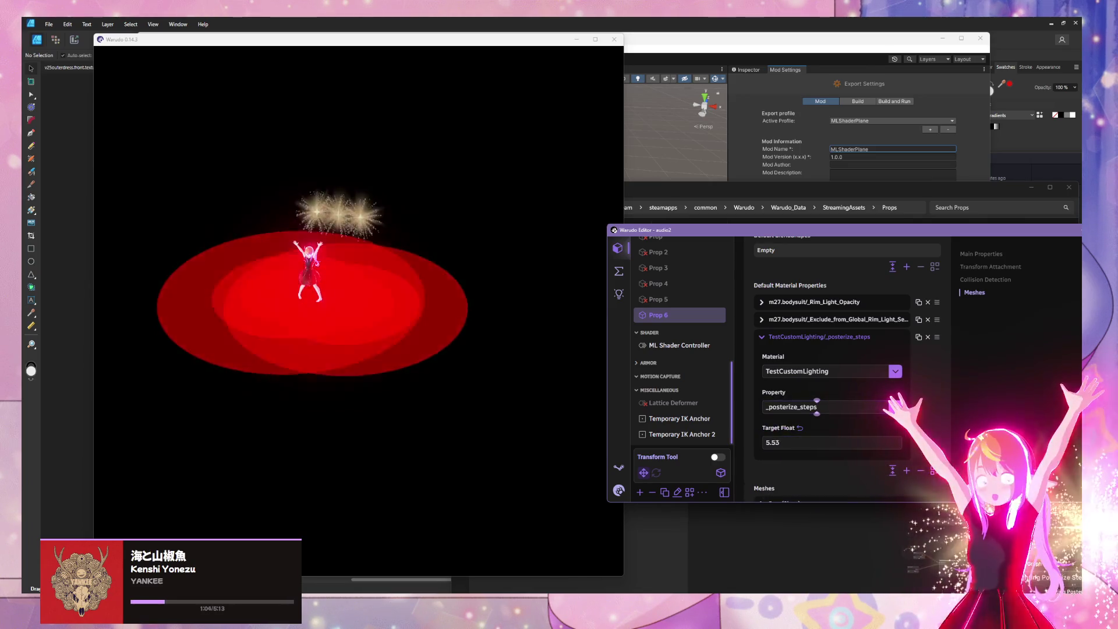
Adjust the _posterize_steps target float, entering 100 as the value.
{"action": "mouse_move", "coordinate": [770, 429]}
{"action": "left_mouse_down"}
{"action": "mouse_move", "coordinate": [813, 429]}
{"action": "mouse_move", "coordinate": [817, 406]}
{"action": "left_mouse_up"}
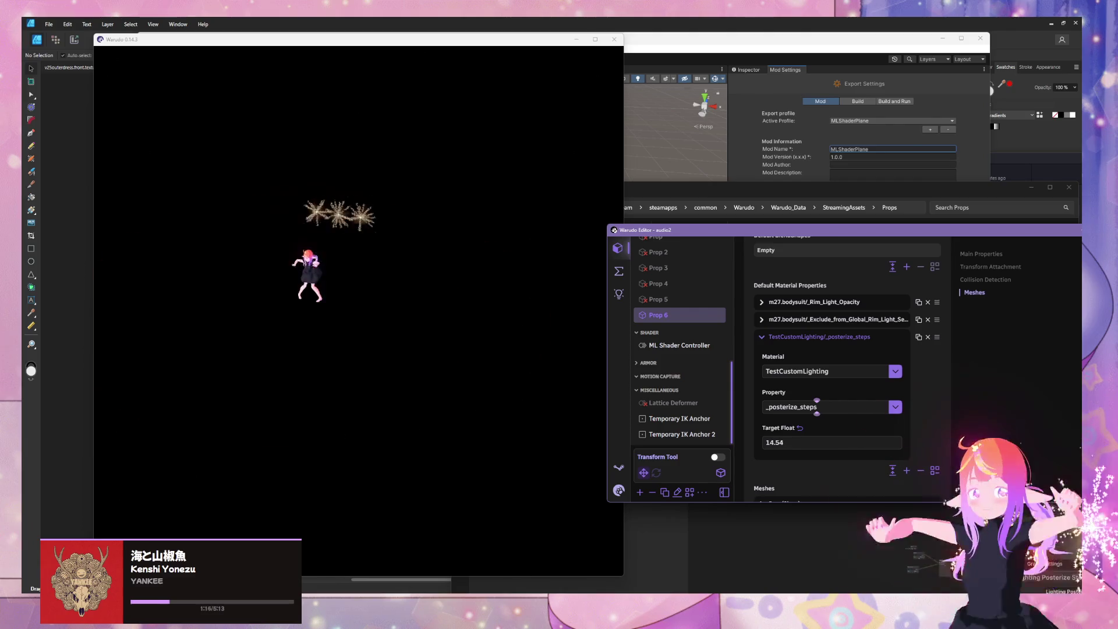
{"action": "left_click_drag", "start_coordinate": [817, 407], "coordinate": [817, 407]}
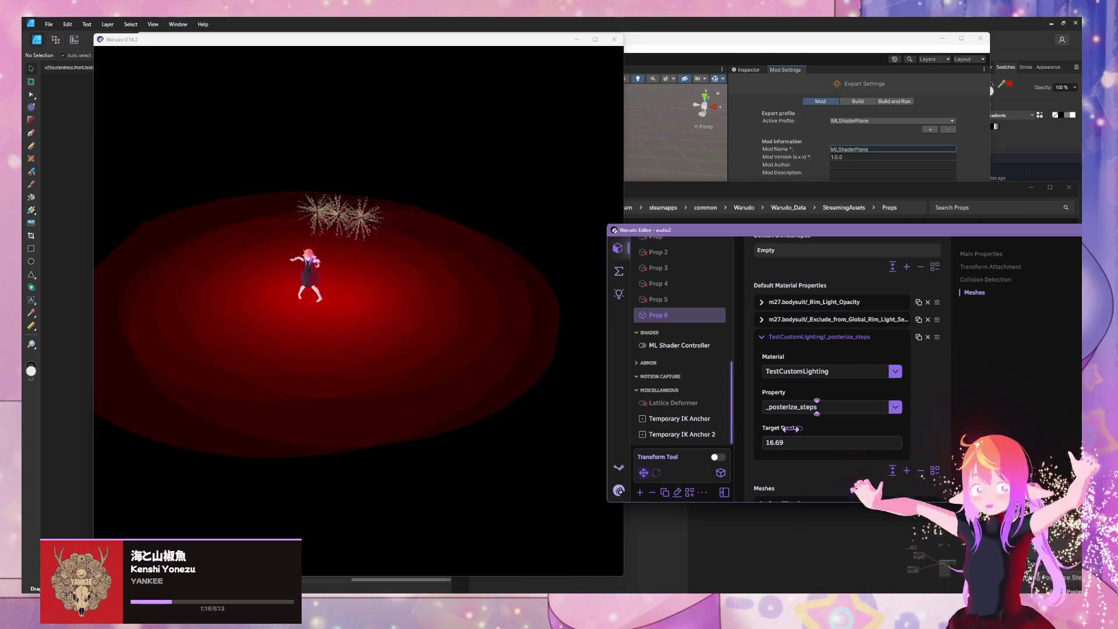
{"action": "left_click", "coordinate": [778, 442]}
{"action": "type", "text": "100"}
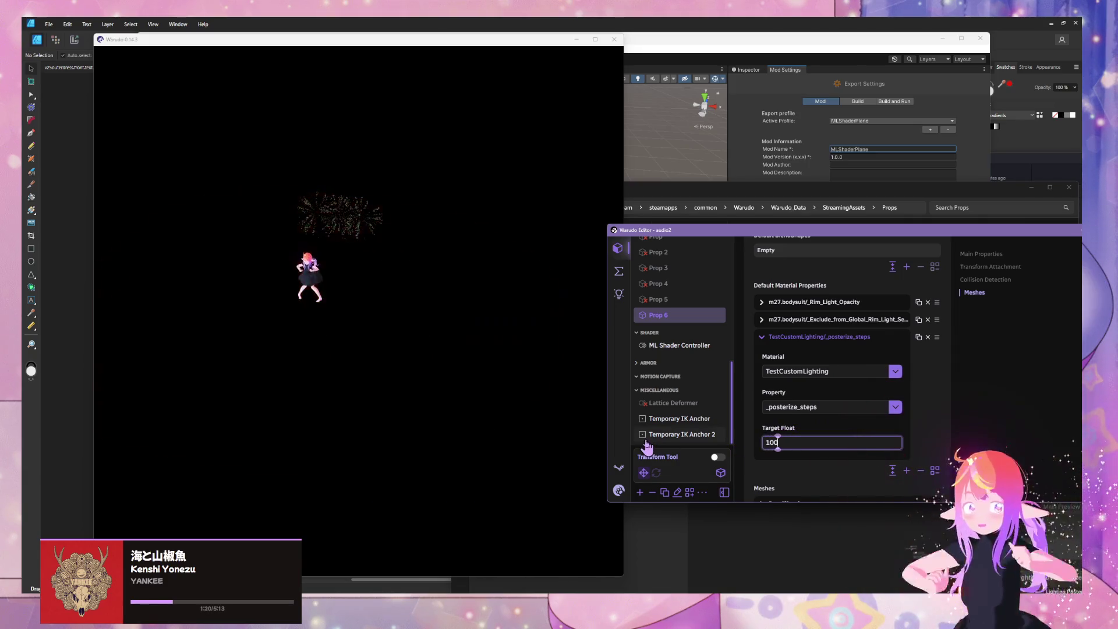